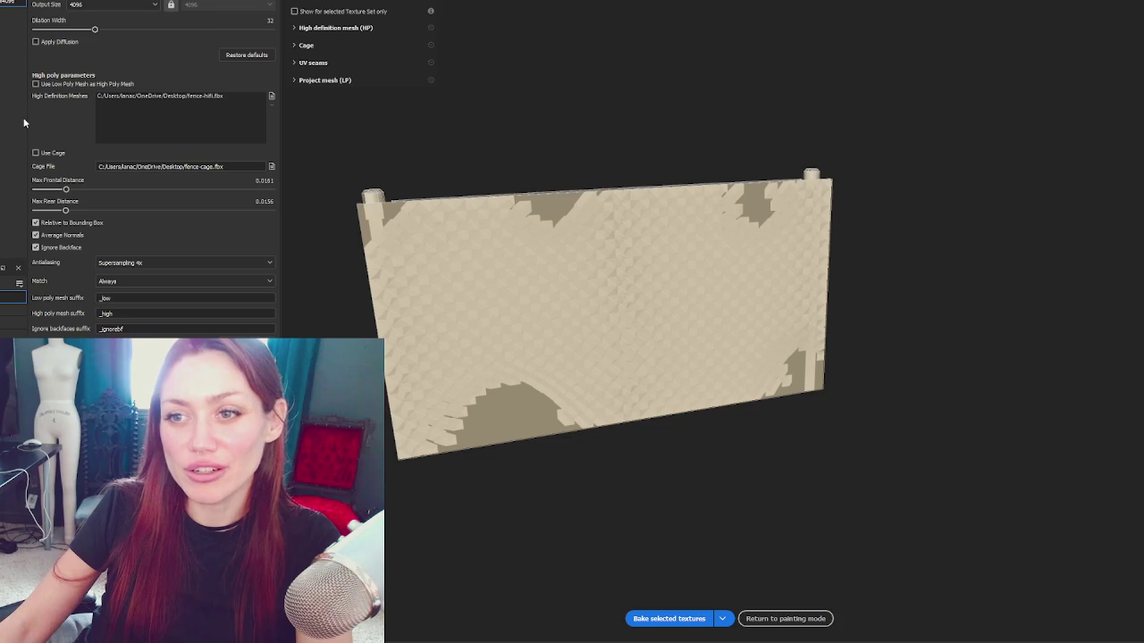
Step: Open the recent chain-link fence scene file in Maya
{"action": "mouse_move", "coordinate": [25, 122]}
{"action": "left_mouse_down"}
{"action": "mouse_move", "coordinate": [51, 116]}
{"action": "mouse_move", "coordinate": [25, 118]}
{"action": "left_mouse_up"}
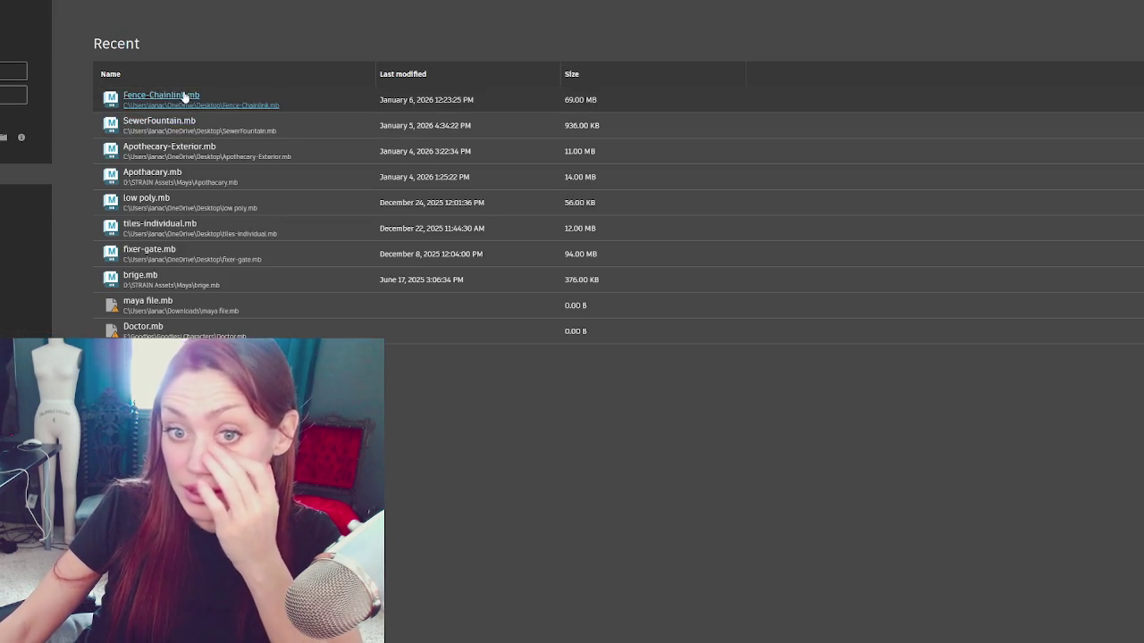
{"action": "left_click", "coordinate": [184, 98]}
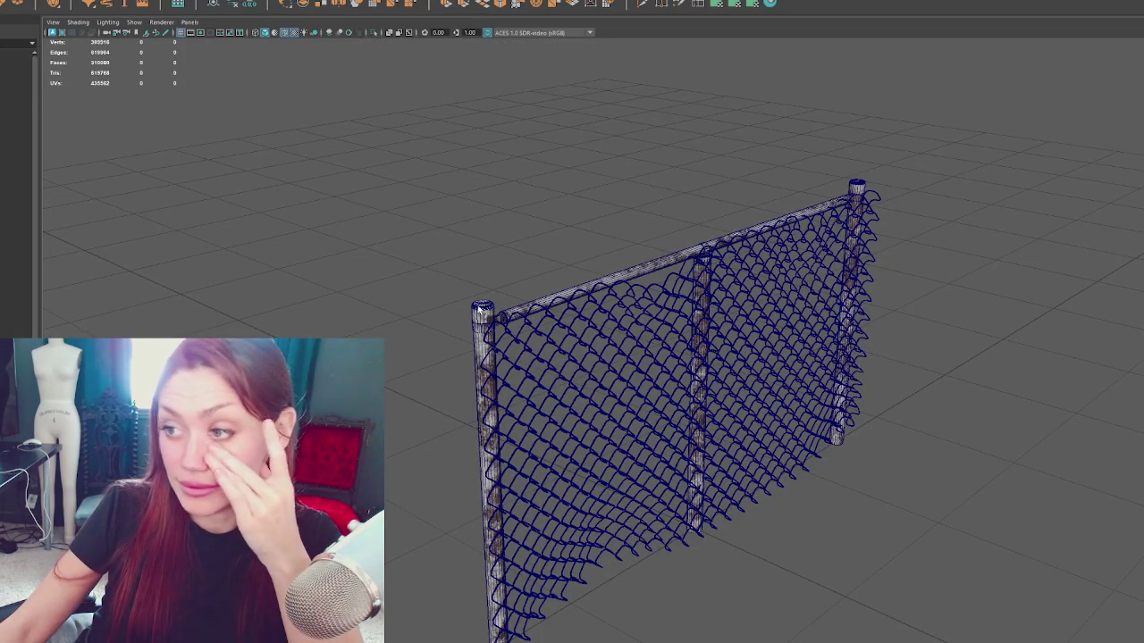
Step: Select the whole fence and then its frame mesh, orbiting to inspect them
{"action": "left_click", "coordinate": [480, 308]}
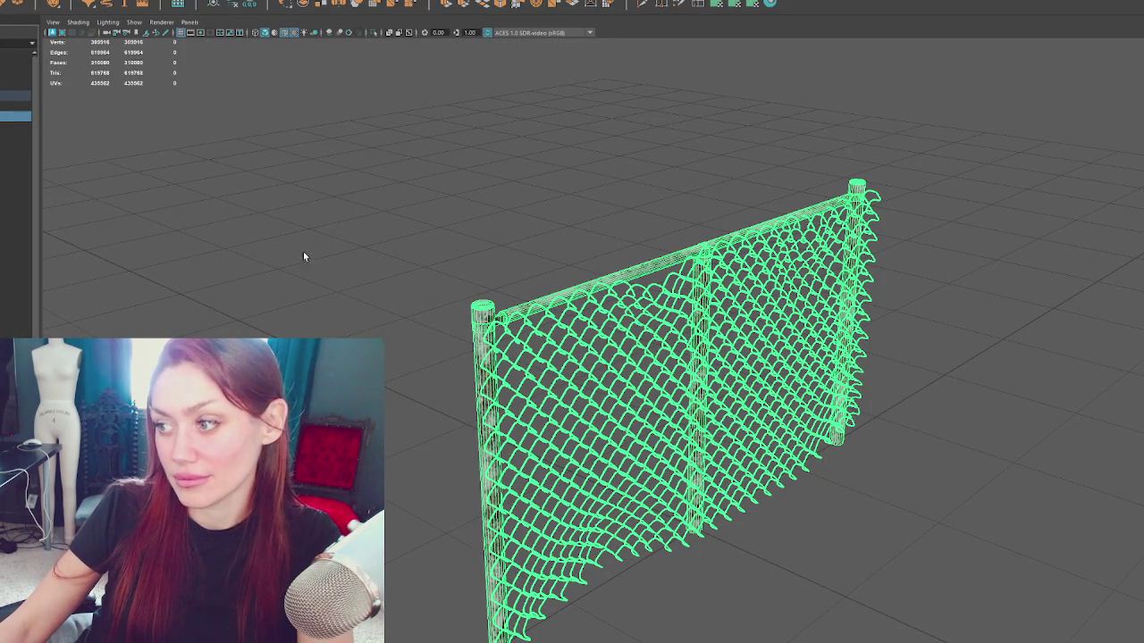
{"action": "mouse_move", "coordinate": [309, 256]}
{"action": "left_mouse_down"}
{"action": "mouse_move", "coordinate": [432, 258]}
{"action": "mouse_move", "coordinate": [260, 241]}
{"action": "mouse_move", "coordinate": [444, 256]}
{"action": "left_mouse_up"}
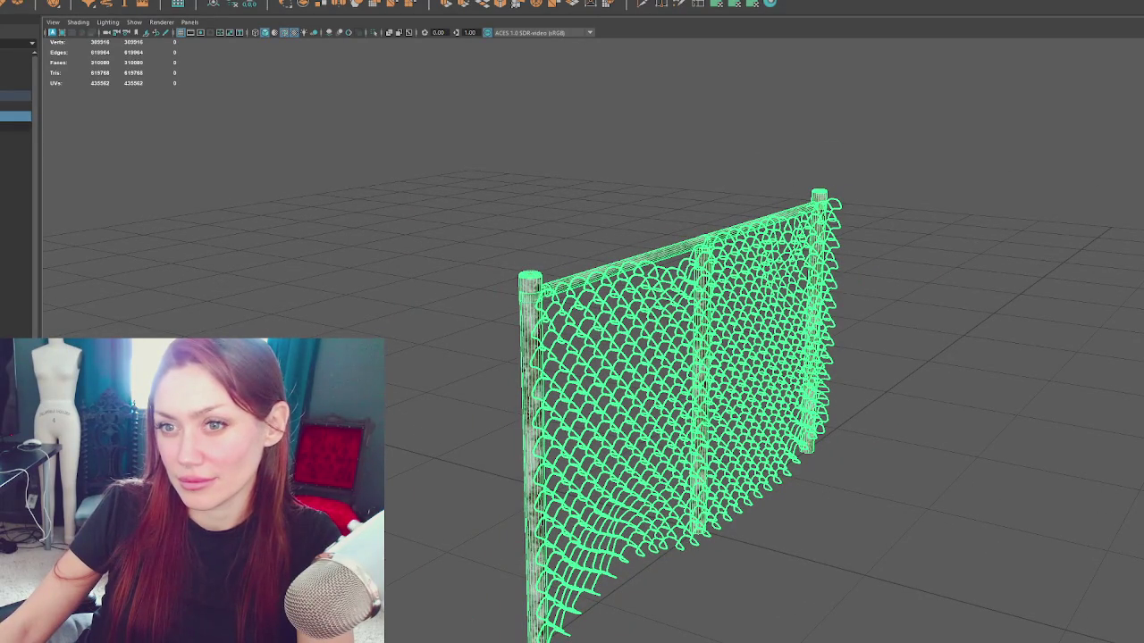
{"action": "left_click", "coordinate": [16, 136]}
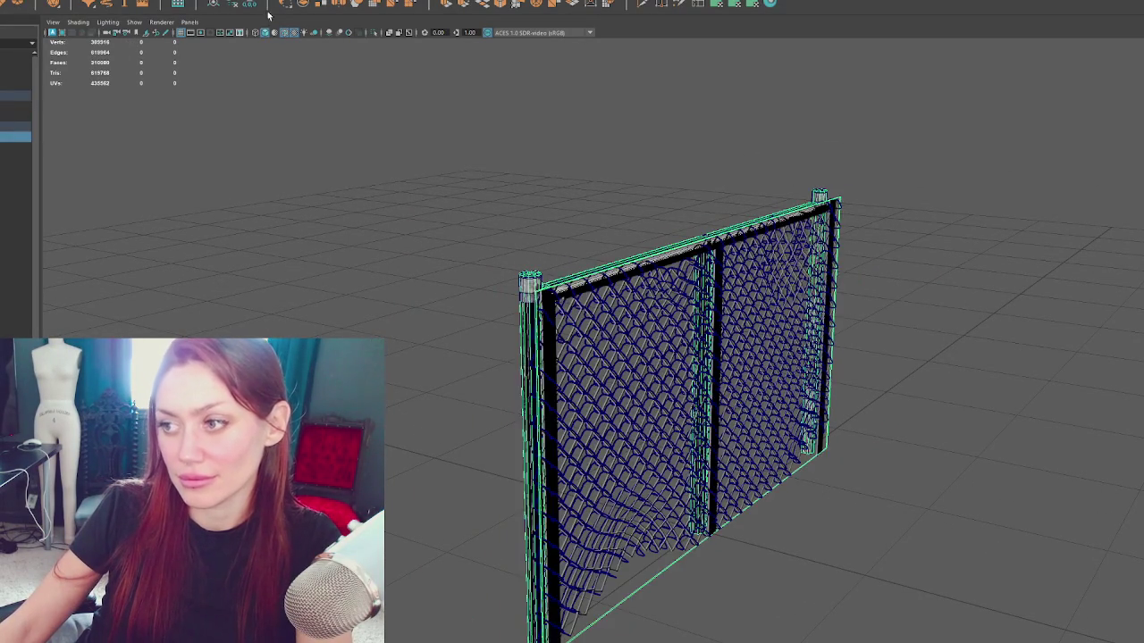
{"action": "left_click", "coordinate": [362, 192]}
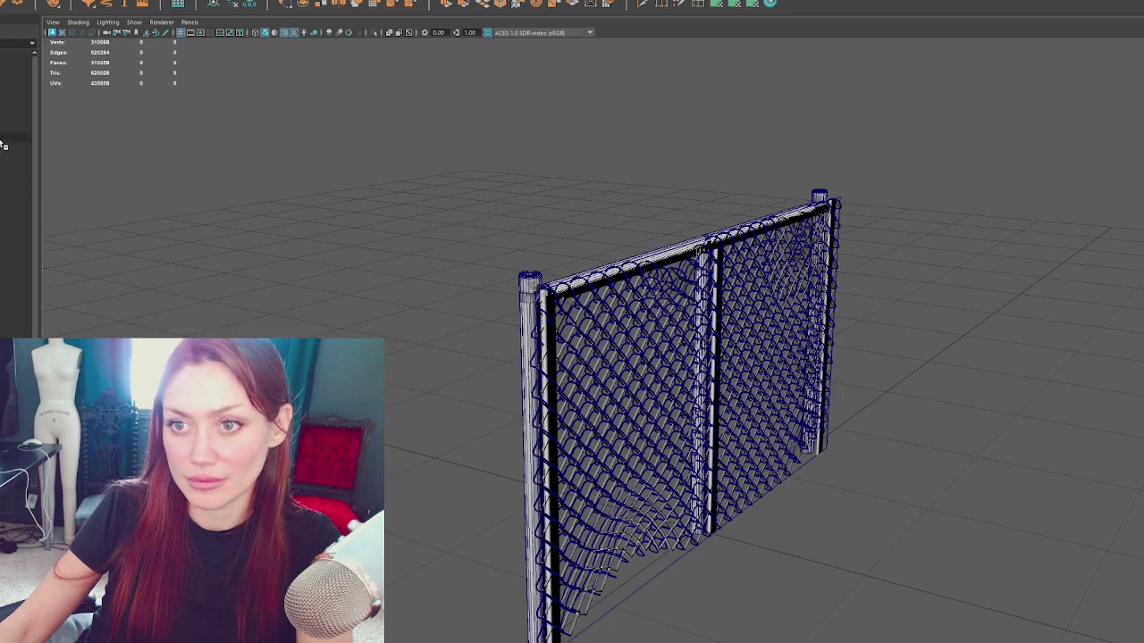
Step: Check the smaller fence parts in the Outliner, then reselect the whole fence
{"action": "left_click", "coordinate": [312, 143]}
{"action": "left_click", "coordinate": [5, 117]}
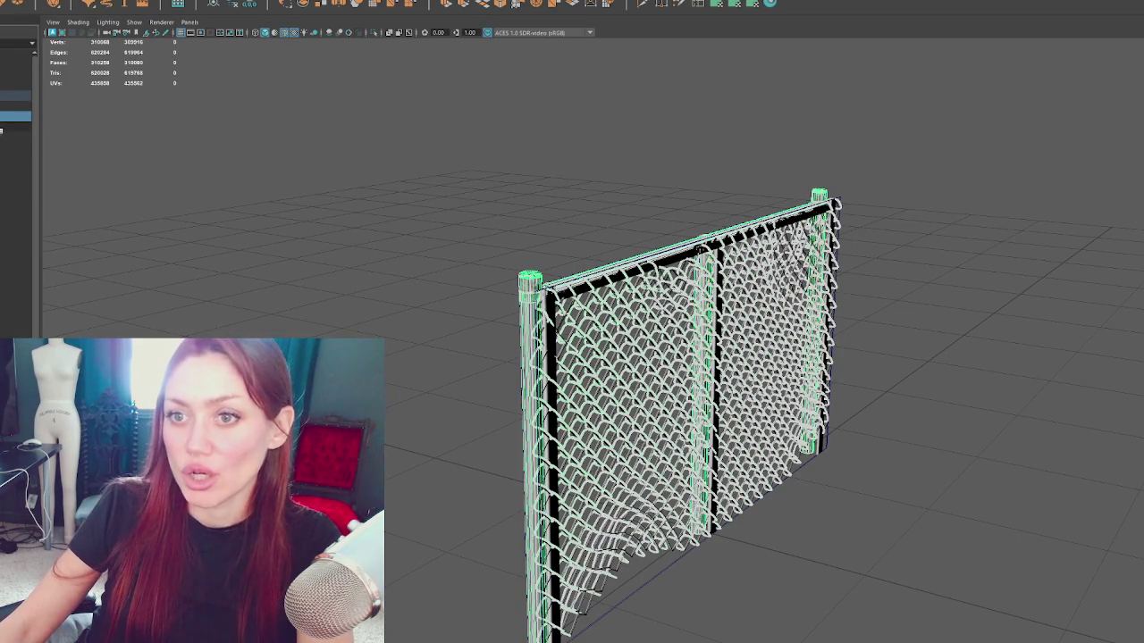
{"action": "left_click", "coordinate": [5, 129]}
{"action": "right_click", "coordinate": [5, 129]}
{"action": "left_click", "coordinate": [11, 93]}
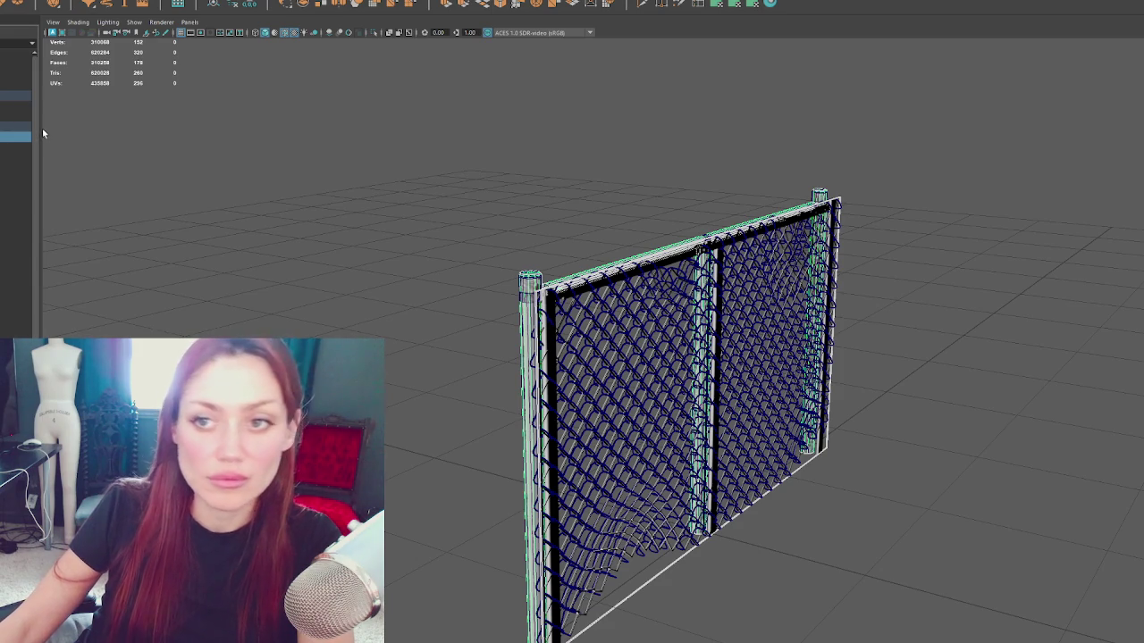
{"action": "left_click", "coordinate": [13, 116]}
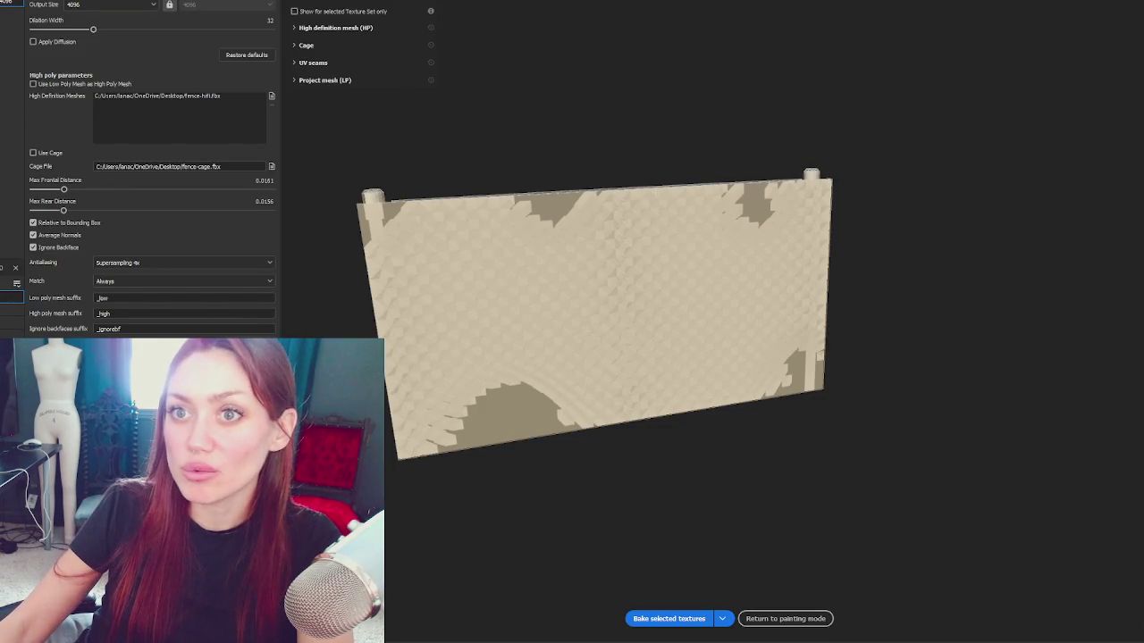
{"action": "key", "text": "ctrl+shift+n"}
Step: Reload fence-lofi.fbx as the project mesh in Project configuration
{"action": "left_click", "coordinate": [624, 224]}
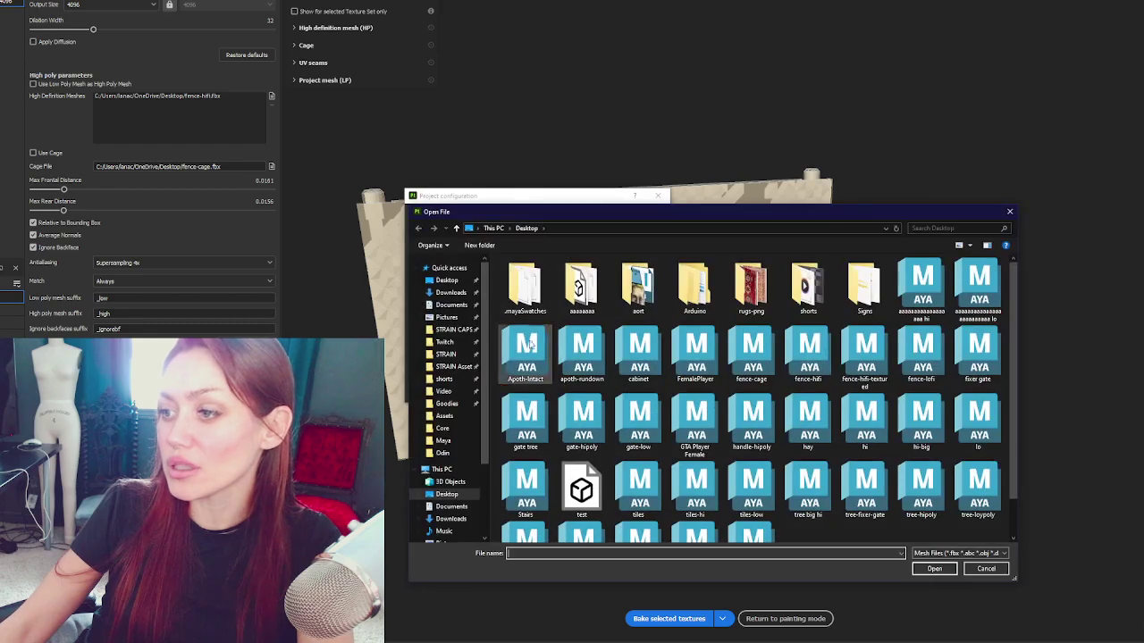
{"action": "key", "text": "Escape"}
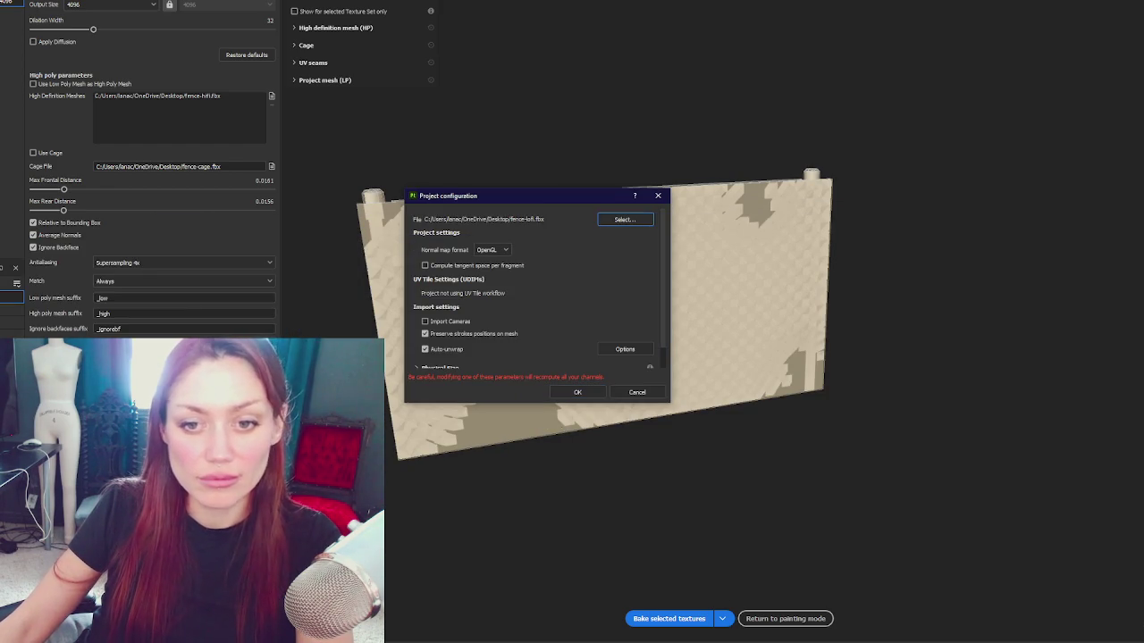
{"action": "left_click", "coordinate": [577, 392]}
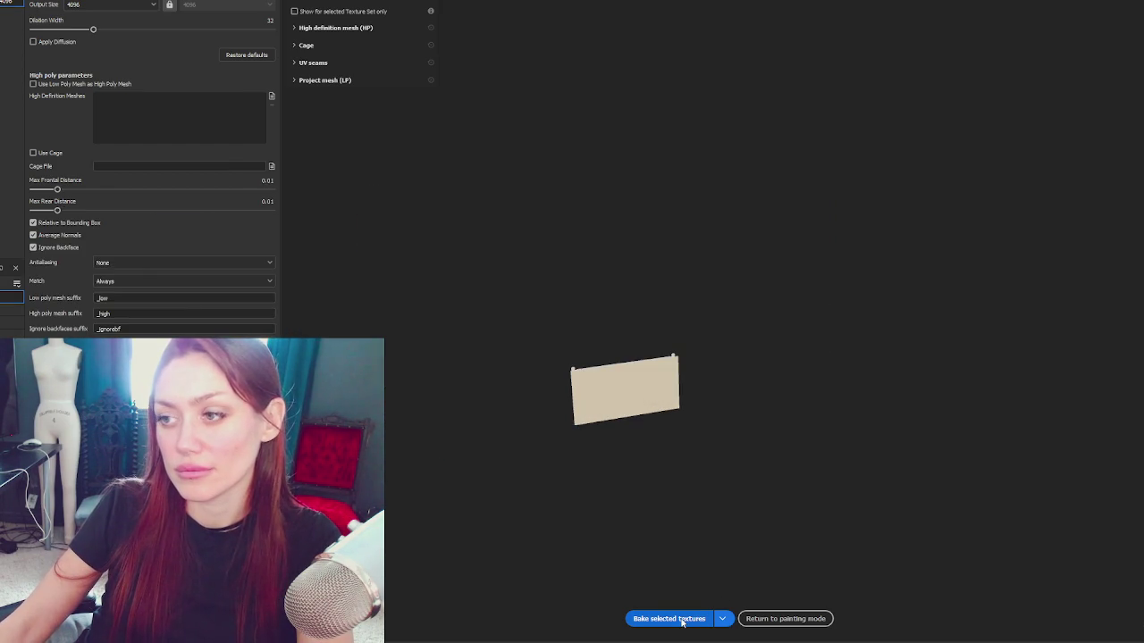
Step: Add fence-hifi.fbx as the high-definition mesh for baking
{"action": "scroll", "coordinate": [562, 376], "scroll_direction": "up", "scroll_amount": 5}
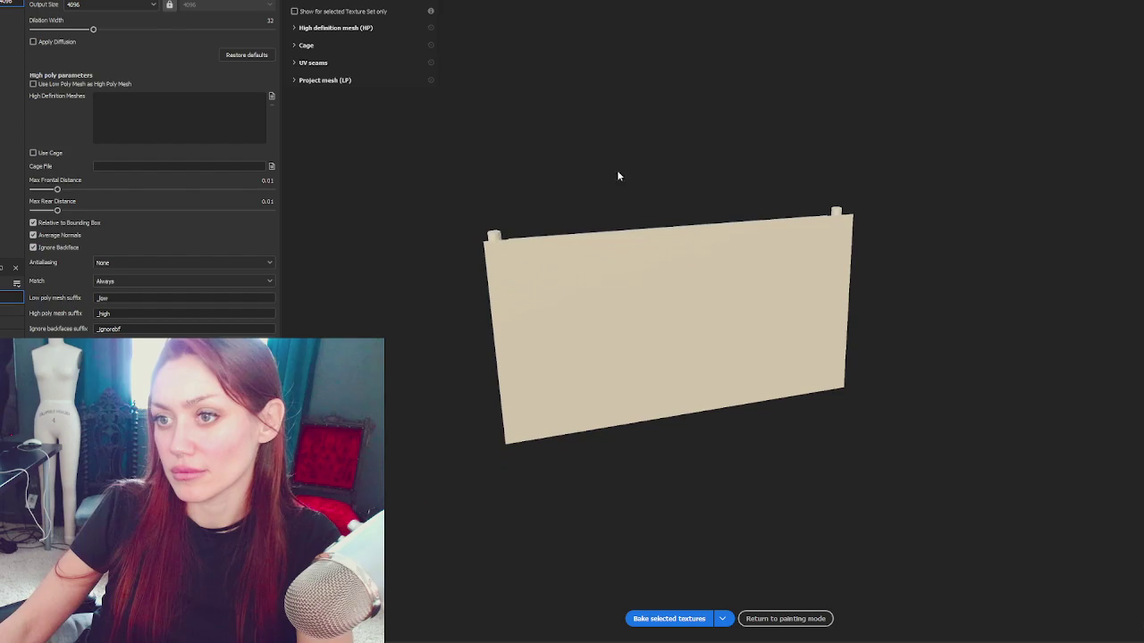
{"action": "left_click", "coordinate": [270, 96]}
{"action": "key", "text": "Escape"}
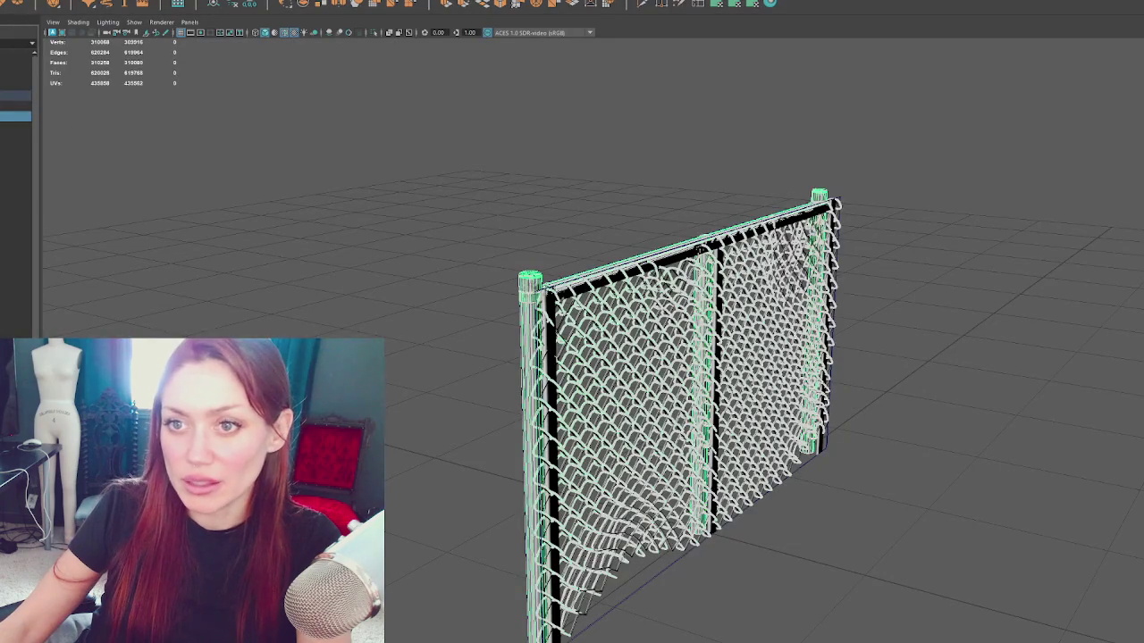
{"action": "left_click", "coordinate": [16, 106]}
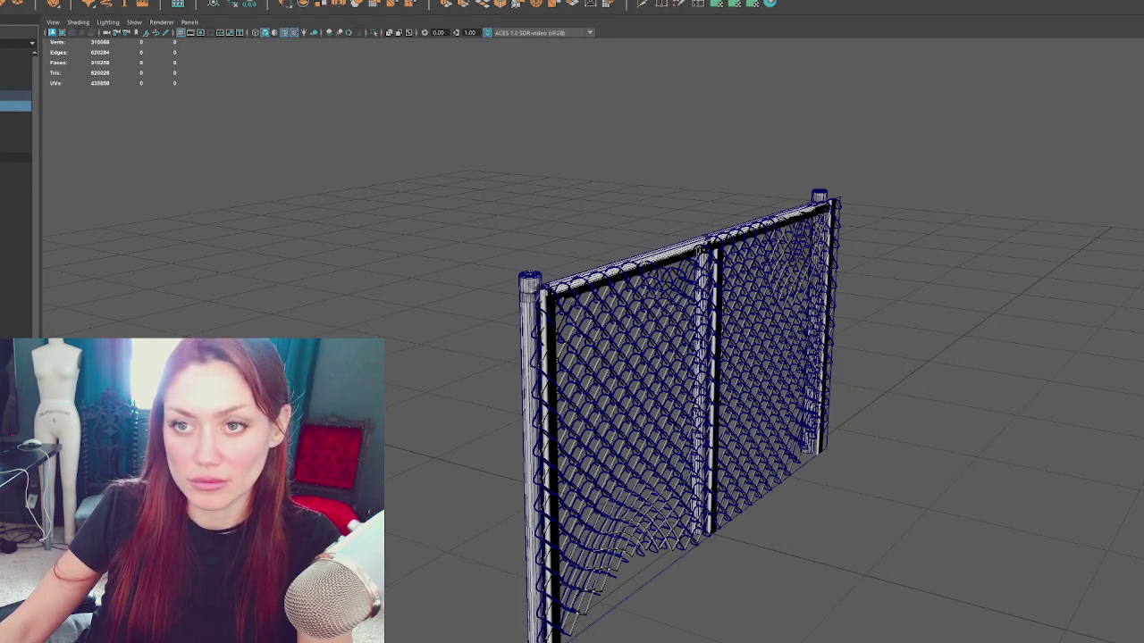
Step: Select the panel box faces and move them along the X axis, then deselect
{"action": "scroll", "coordinate": [561, 302], "scroll_direction": "up", "scroll_amount": 3}
{"action": "right_click", "coordinate": [999, 231]}
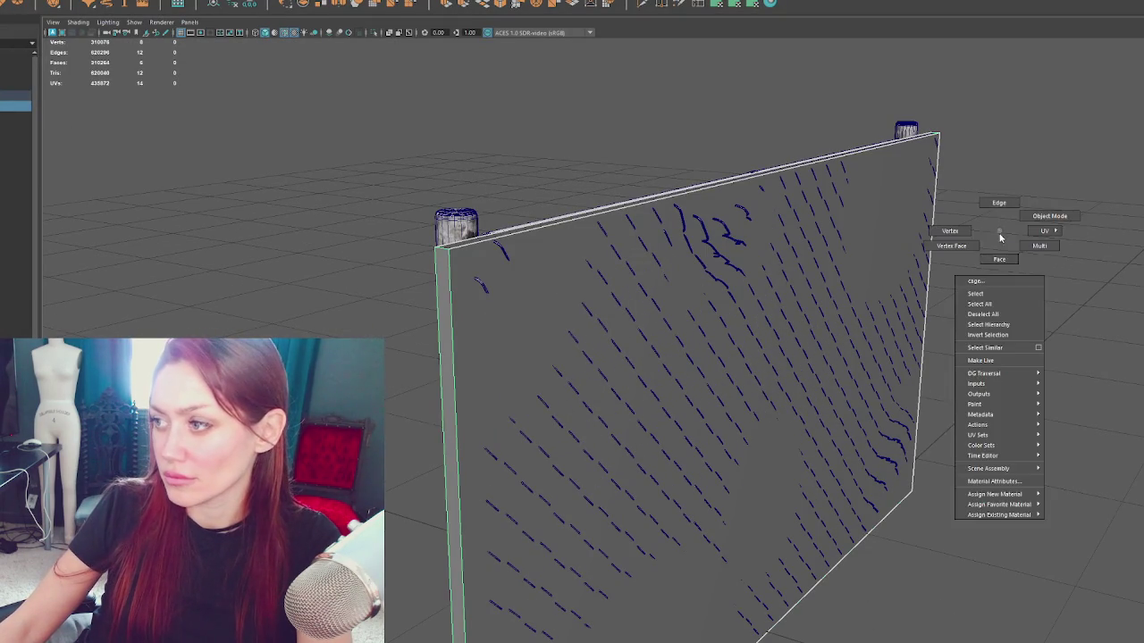
{"action": "left_click", "coordinate": [950, 260]}
{"action": "left_click_drag", "start_coordinate": [950, 261], "coordinate": [838, 273]}
{"action": "left_click", "coordinate": [720, 324]}
{"action": "key", "text": "w"}
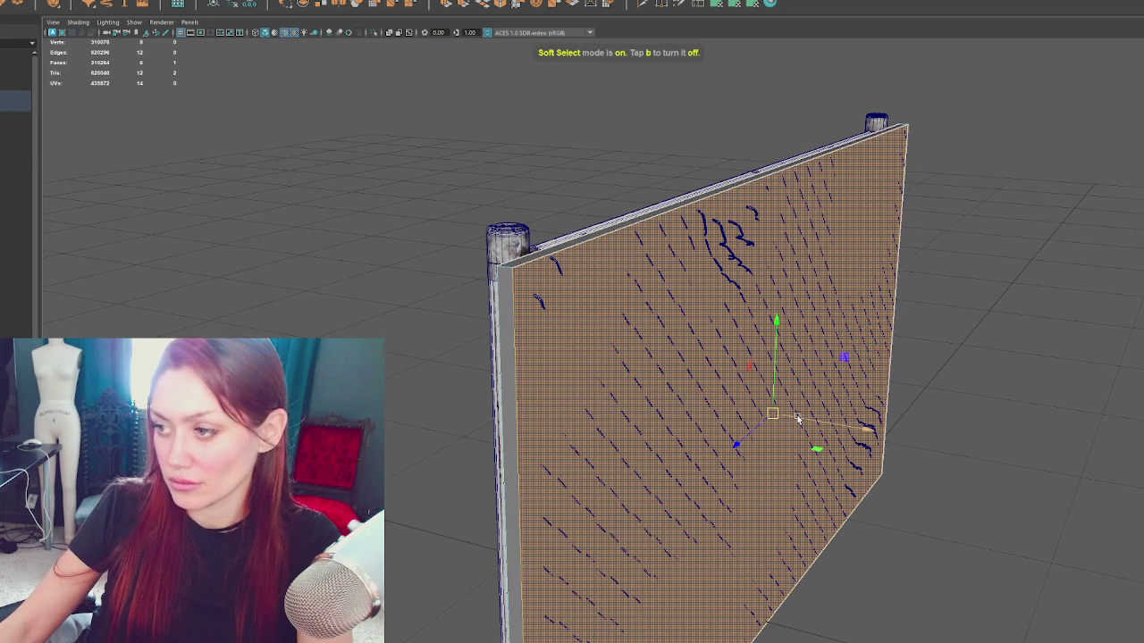
{"action": "mouse_move", "coordinate": [799, 419]}
{"action": "left_mouse_down"}
{"action": "mouse_move", "coordinate": [847, 390]}
{"action": "mouse_move", "coordinate": [813, 395]}
{"action": "left_mouse_up"}
{"action": "right_click", "coordinate": [153, 134]}
{"action": "left_click", "coordinate": [152, 134]}
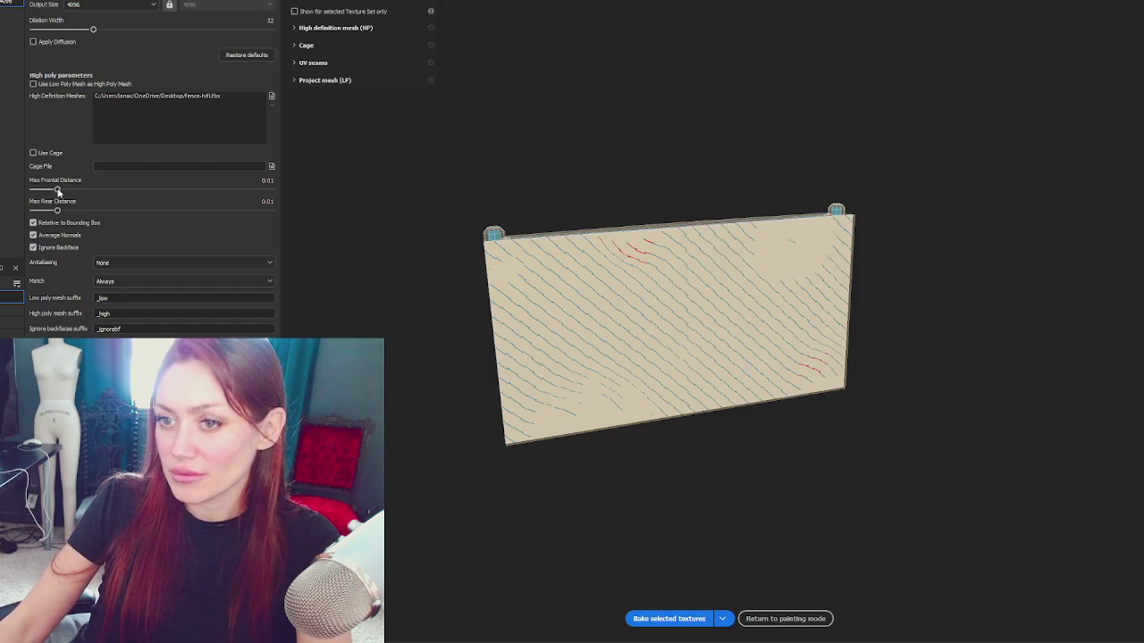
Step: Raise the bake's Max Frontal Distance toward 0.0198
{"action": "mouse_move", "coordinate": [57, 190]}
{"action": "left_mouse_down"}
{"action": "mouse_move", "coordinate": [77, 190]}
{"action": "mouse_move", "coordinate": [60, 190]}
{"action": "mouse_move", "coordinate": [69, 211]}
{"action": "left_mouse_up"}
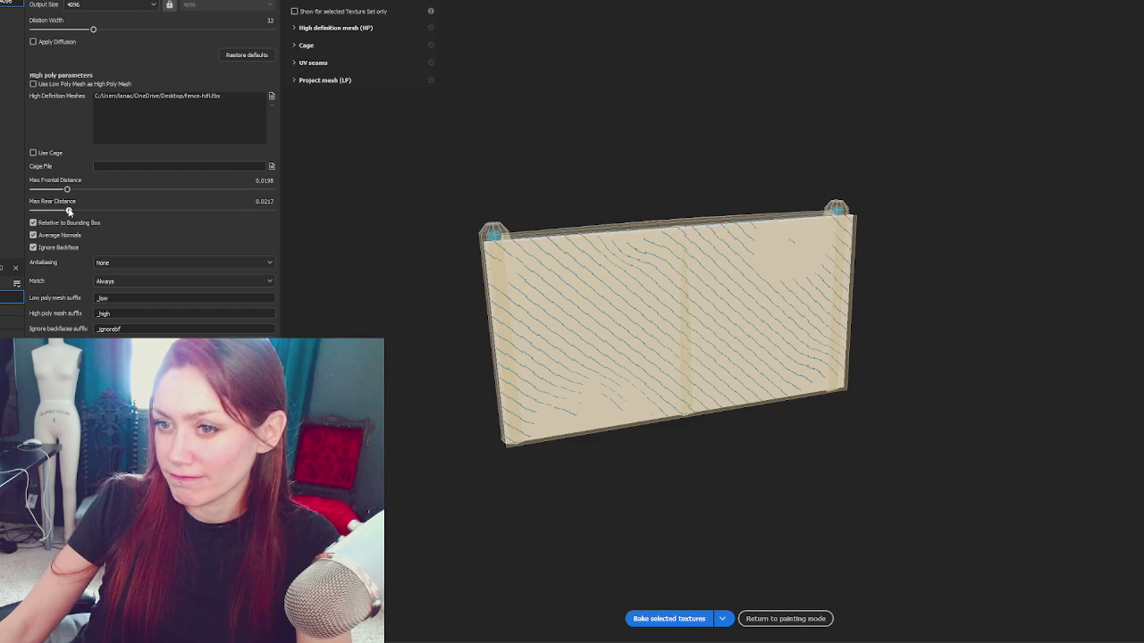
{"action": "scroll", "coordinate": [436, 277], "scroll_direction": "up", "scroll_amount": 3}
{"action": "scroll", "coordinate": [473, 268], "scroll_direction": "up", "scroll_amount": 2}
Step: In Maya, select the fence and its posts and orbit to a close side view
{"action": "mouse_move", "coordinate": [462, 214]}
{"action": "left_mouse_down"}
{"action": "mouse_move", "coordinate": [761, 191]}
{"action": "mouse_move", "coordinate": [1010, 194]}
{"action": "mouse_move", "coordinate": [558, 205]}
{"action": "mouse_move", "coordinate": [915, 184]}
{"action": "mouse_move", "coordinate": [995, 191]}
{"action": "mouse_move", "coordinate": [488, 282]}
{"action": "left_mouse_up"}
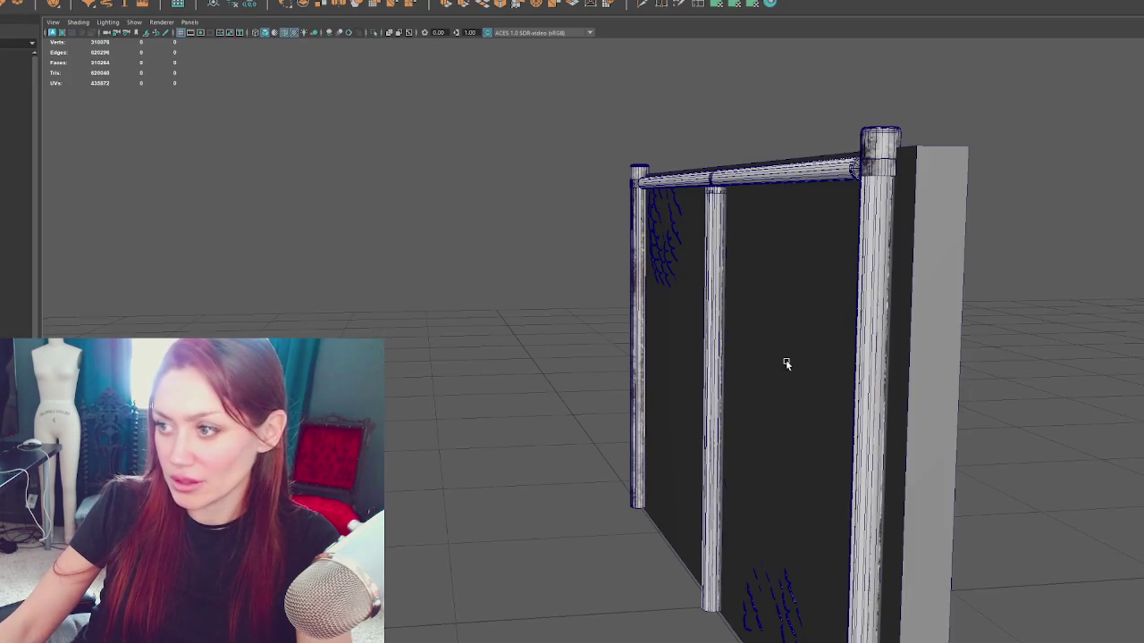
{"action": "left_click", "coordinate": [786, 366]}
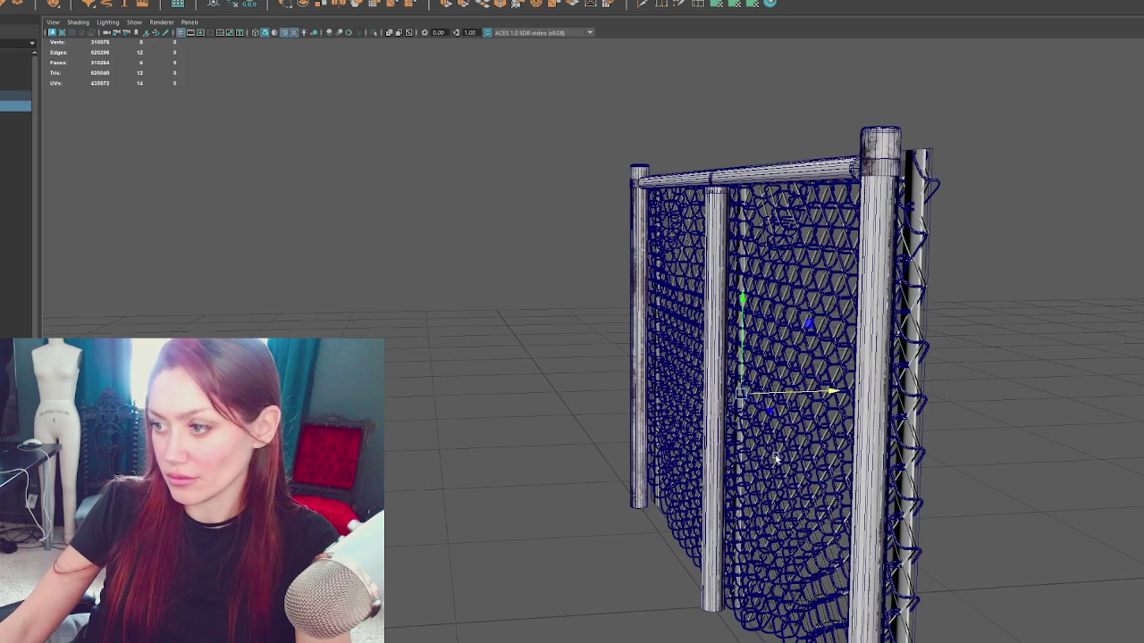
{"action": "key", "text": "Up"}
{"action": "mouse_move", "coordinate": [459, 296]}
{"action": "left_mouse_down"}
{"action": "mouse_move", "coordinate": [402, 259]}
{"action": "mouse_move", "coordinate": [470, 258]}
{"action": "mouse_move", "coordinate": [411, 268]}
{"action": "left_mouse_up"}
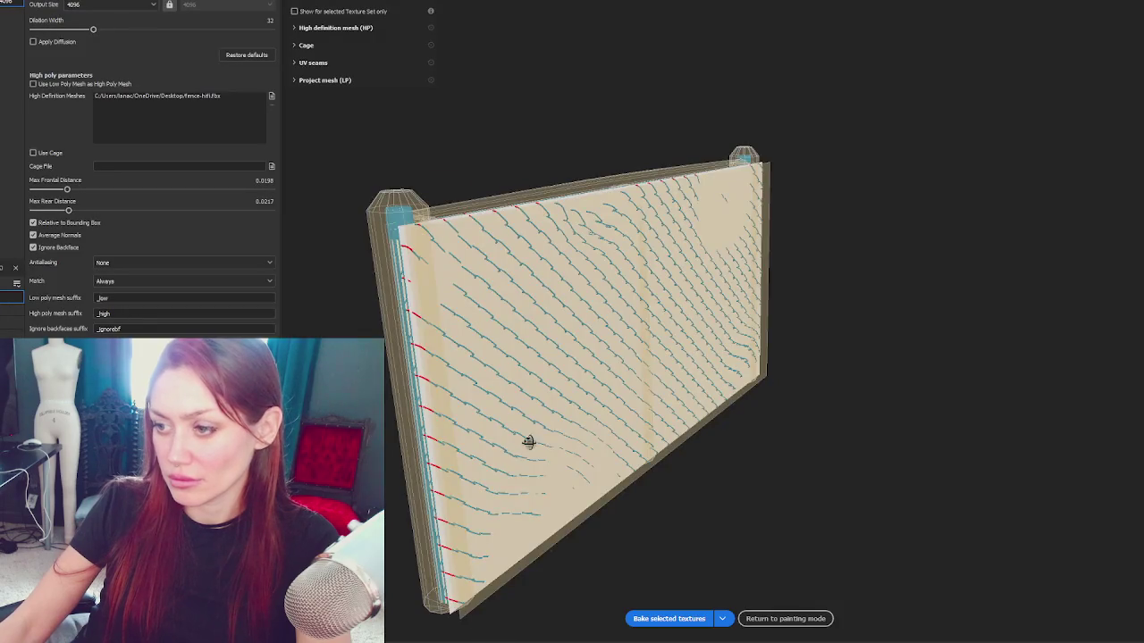
{"action": "left_click_drag", "start_coordinate": [528, 439], "coordinate": [927, 412]}
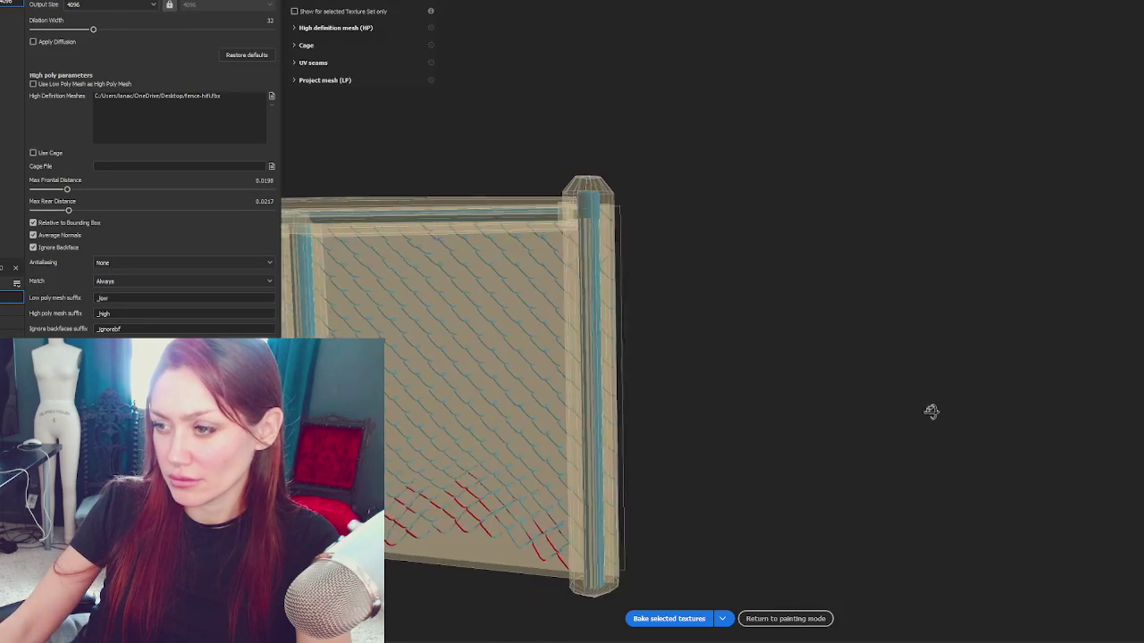
Step: Set Max Frontal Distance 0.0315 and Max Rear Distance 0.0285, then bake the fence textures
{"action": "left_click_drag", "start_coordinate": [68, 189], "coordinate": [76, 190]}
{"action": "mouse_move", "coordinate": [679, 269]}
{"action": "left_mouse_down"}
{"action": "mouse_move", "coordinate": [388, 273]}
{"action": "mouse_move", "coordinate": [178, 260]}
{"action": "mouse_move", "coordinate": [492, 262]}
{"action": "left_mouse_up"}
{"action": "left_click_drag", "start_coordinate": [68, 210], "coordinate": [74, 213]}
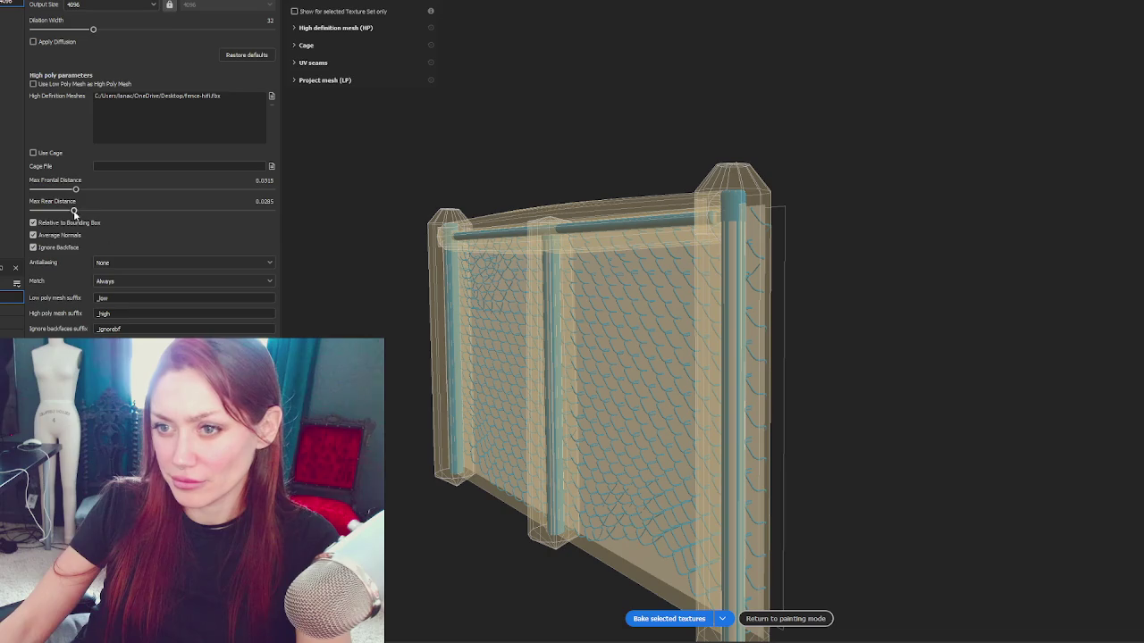
{"action": "left_click", "coordinate": [669, 619]}
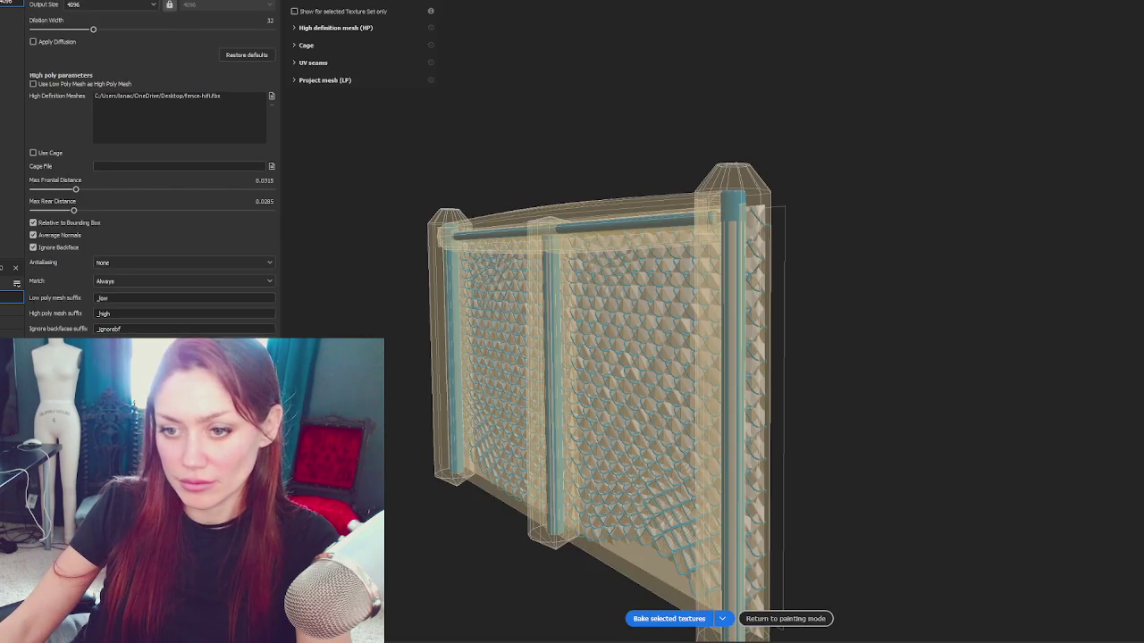
{"action": "left_click", "coordinate": [666, 619]}
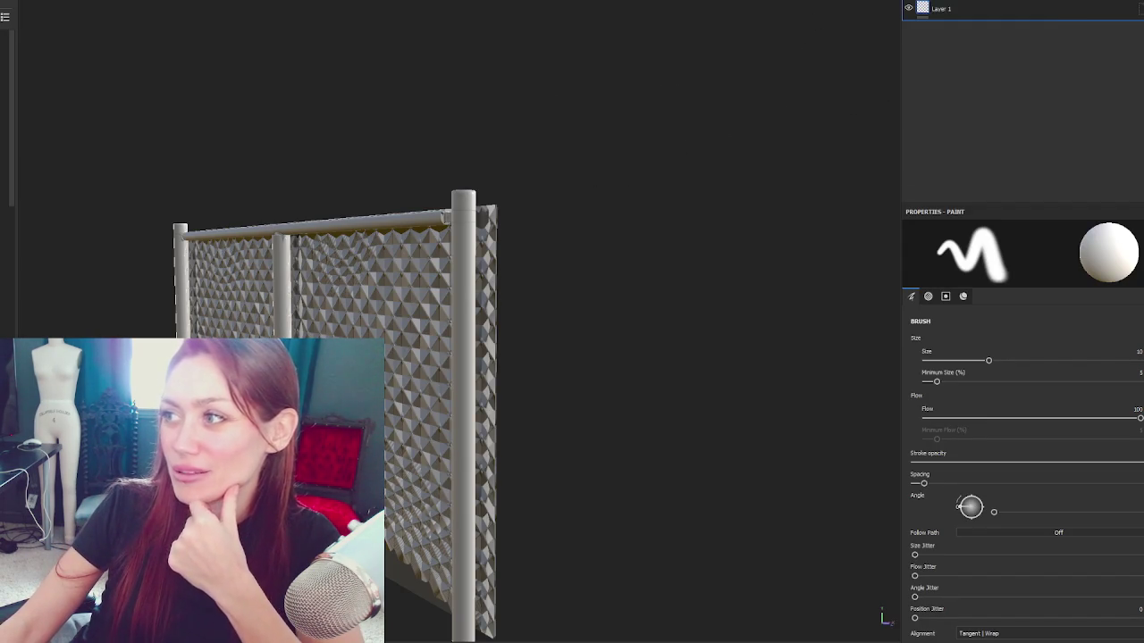
Step: Turn the baked fence to face front and add a new fill layer
{"action": "left_click_drag", "start_coordinate": [607, 219], "coordinate": [312, 268]}
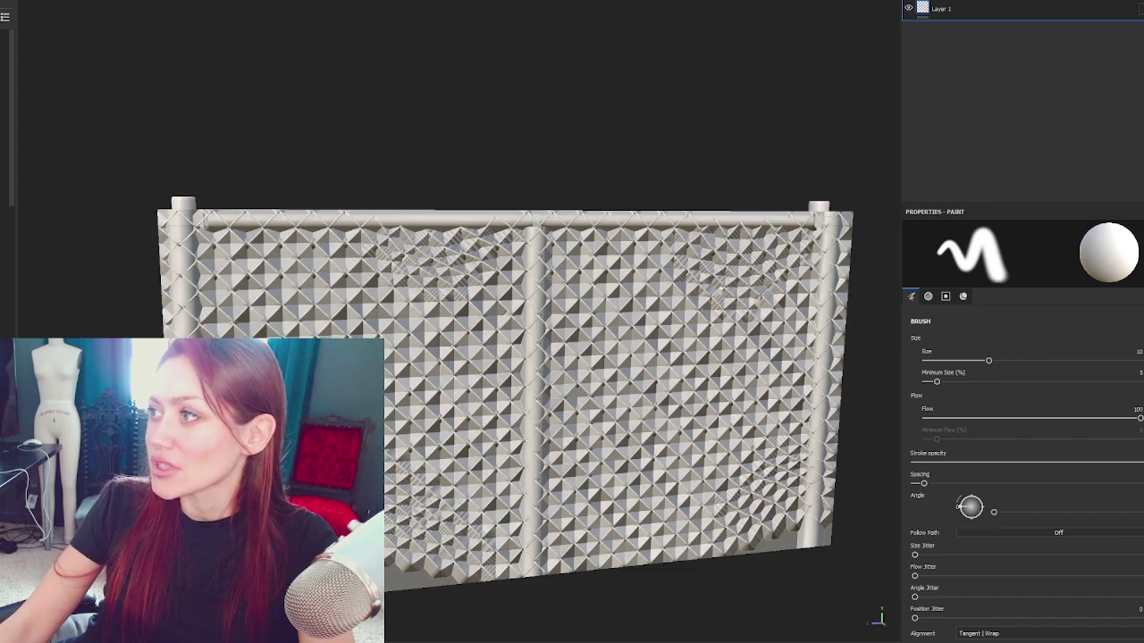
{"action": "left_click", "coordinate": [1107, 5]}
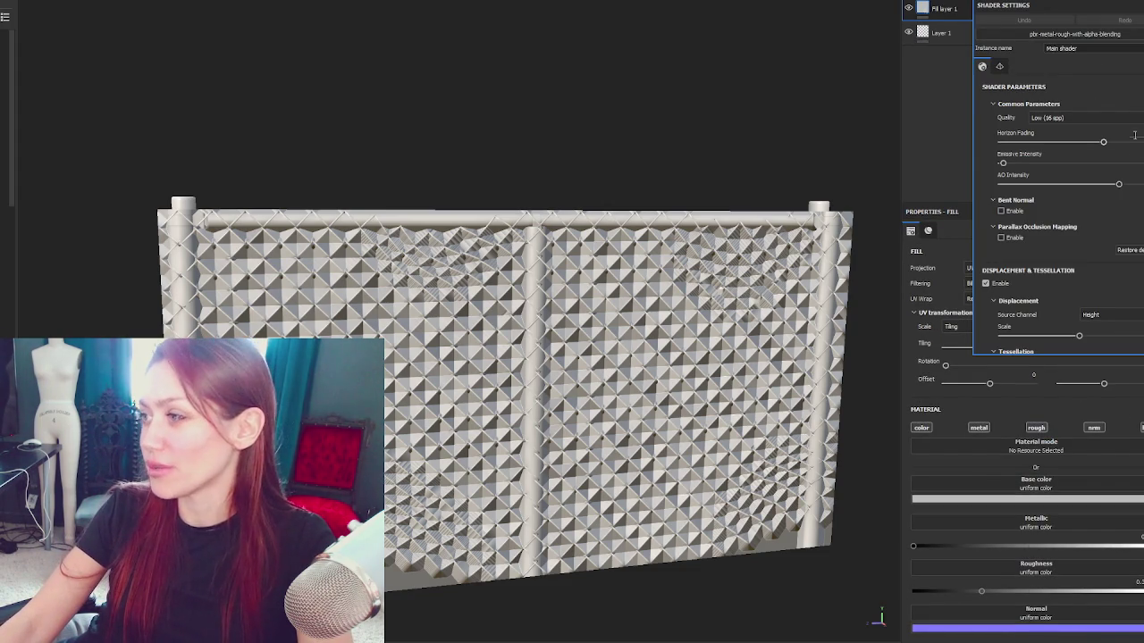
Step: Add an Opacity channel to the texture set, then show the layer stack with Fill layer 1
{"action": "scroll", "coordinate": [1138, 275], "scroll_direction": "down", "scroll_amount": 3}
{"action": "scroll", "coordinate": [1072, 223], "scroll_direction": "up", "scroll_amount": 3}
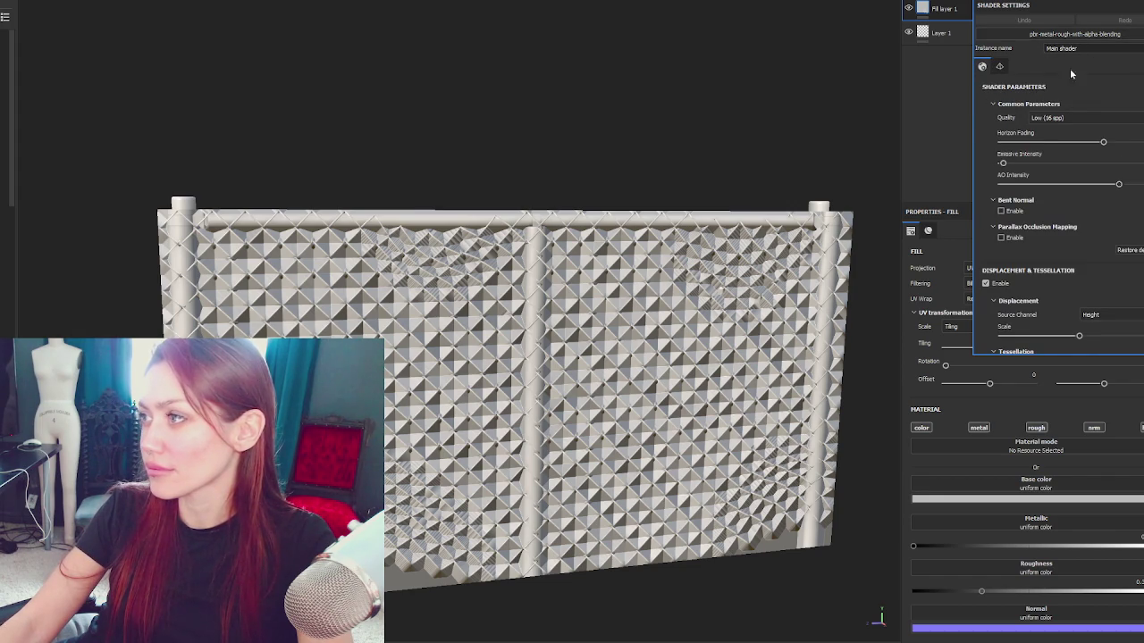
{"action": "left_click", "coordinate": [938, 1]}
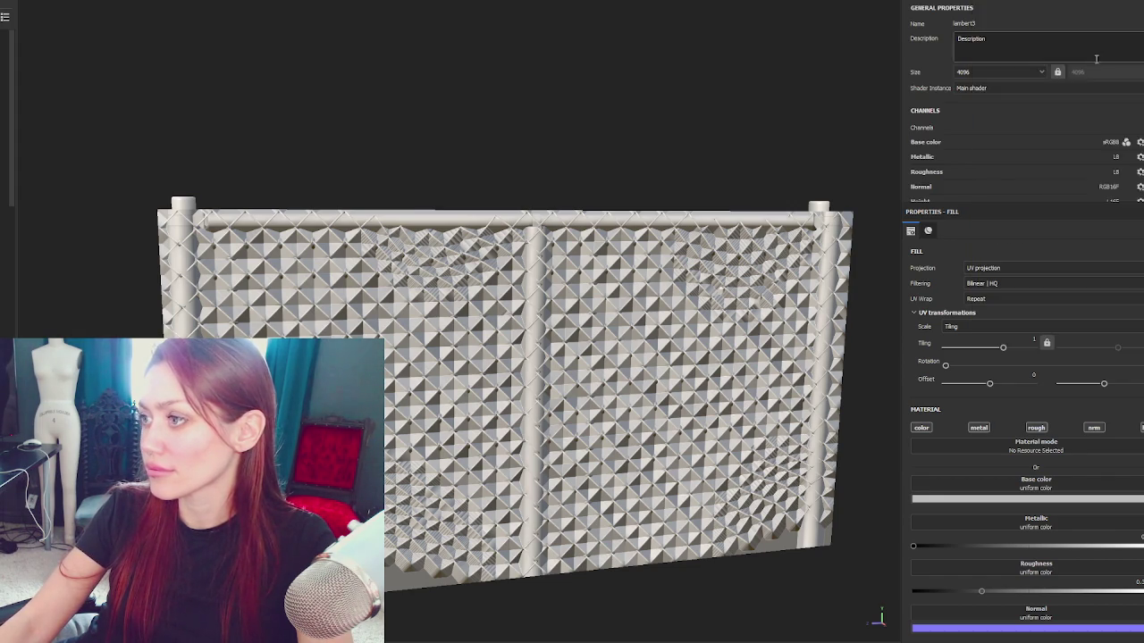
{"action": "scroll", "coordinate": [1095, 61], "scroll_direction": "down", "scroll_amount": 3}
{"action": "scroll", "coordinate": [1095, 61], "scroll_direction": "up", "scroll_amount": 2}
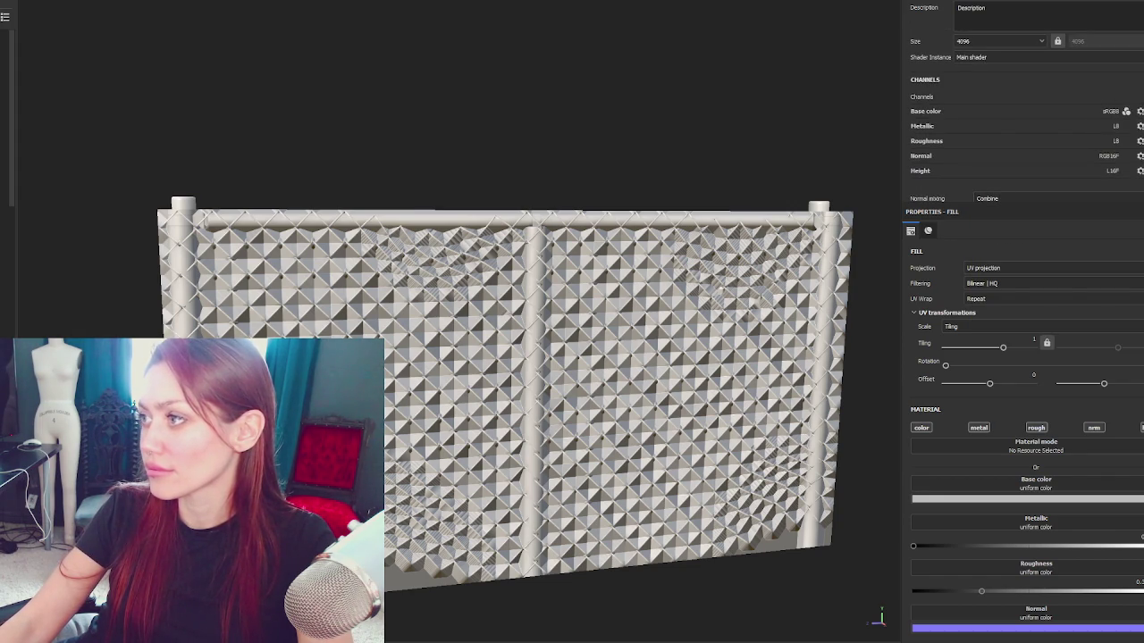
{"action": "left_click", "coordinate": [1064, 170]}
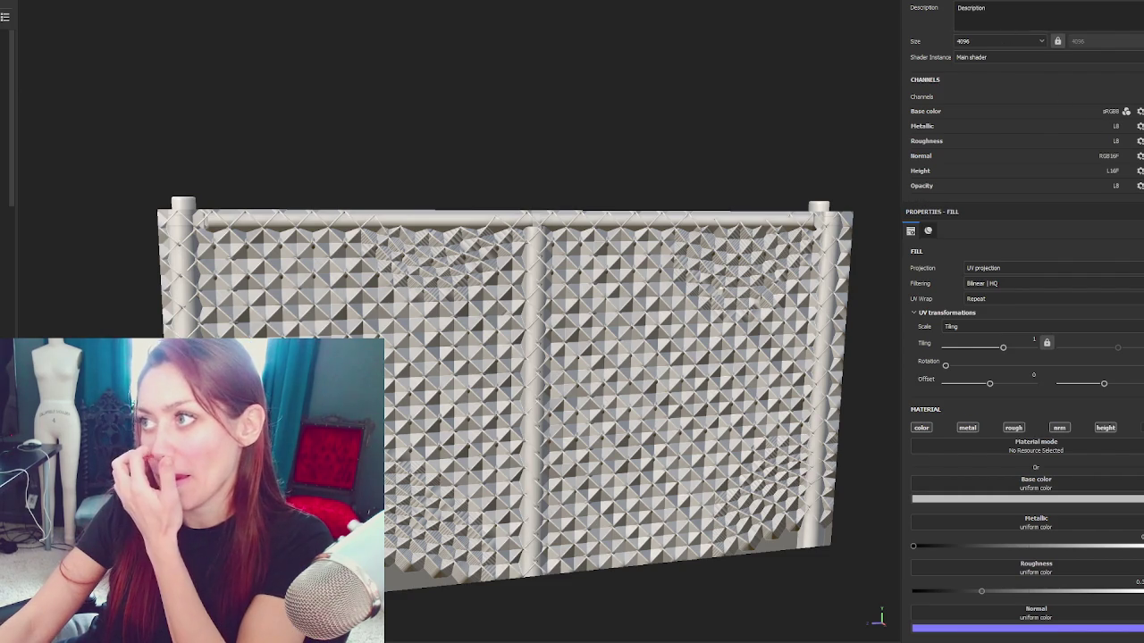
{"action": "left_click", "coordinate": [974, 8]}
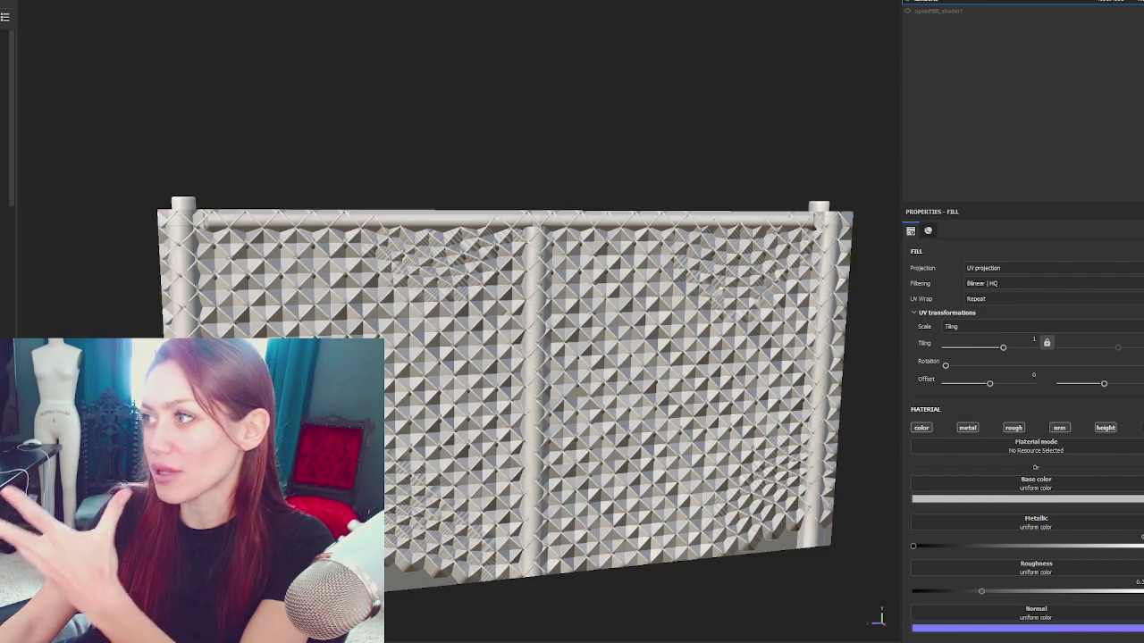
{"action": "left_click", "coordinate": [1113, 1]}
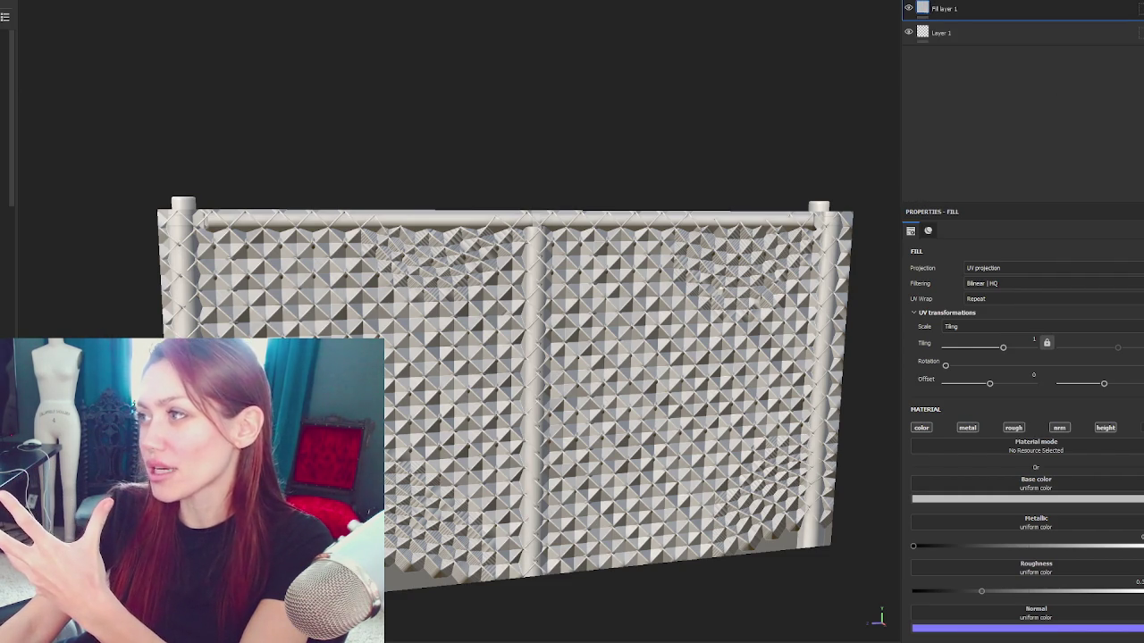
Step: Set Fill layer 1's opacity to the lambert3 Opacity Mask from Mesh, found by searching 'opaci'
{"action": "scroll", "coordinate": [1028, 446], "scroll_direction": "down", "scroll_amount": 3}
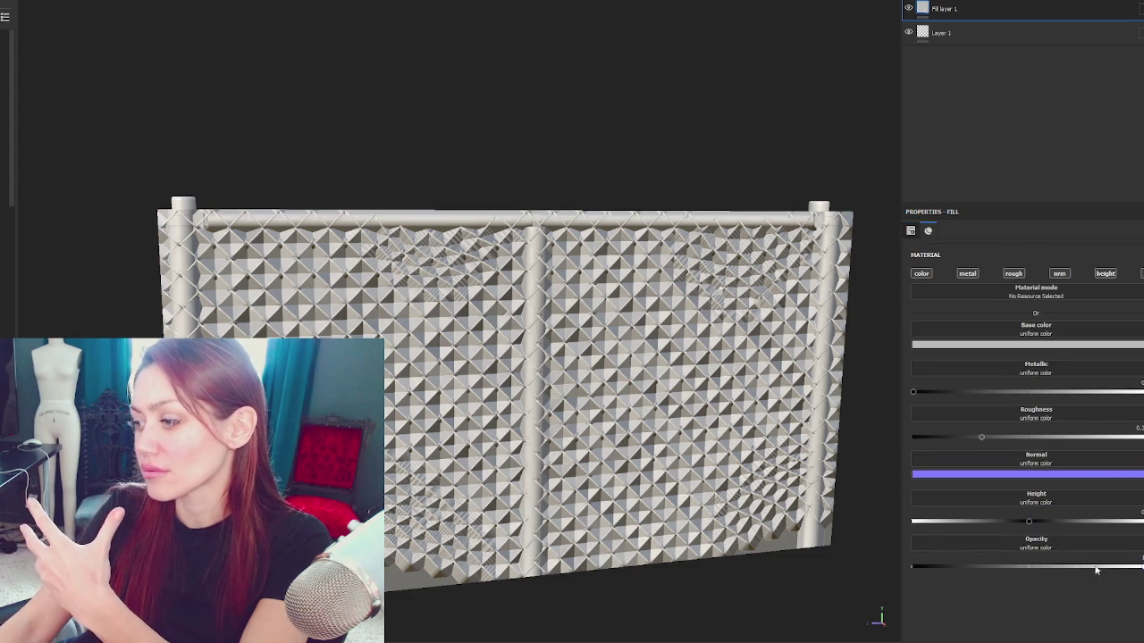
{"action": "left_click", "coordinate": [1093, 541]}
{"action": "type", "text": "opaci"}
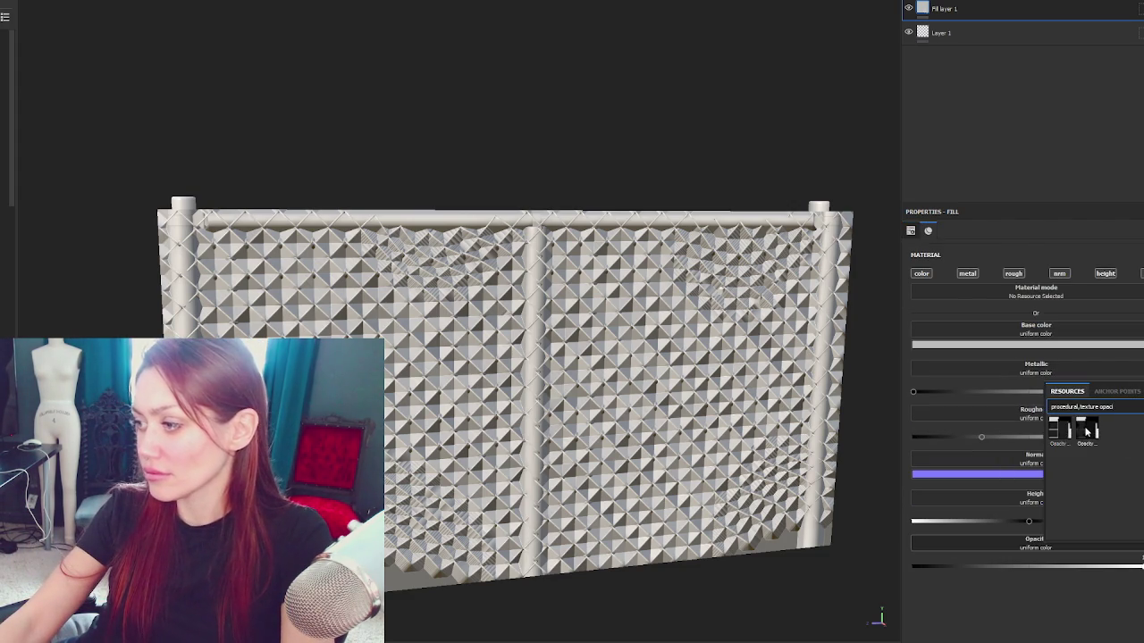
{"action": "left_click", "coordinate": [1087, 432]}
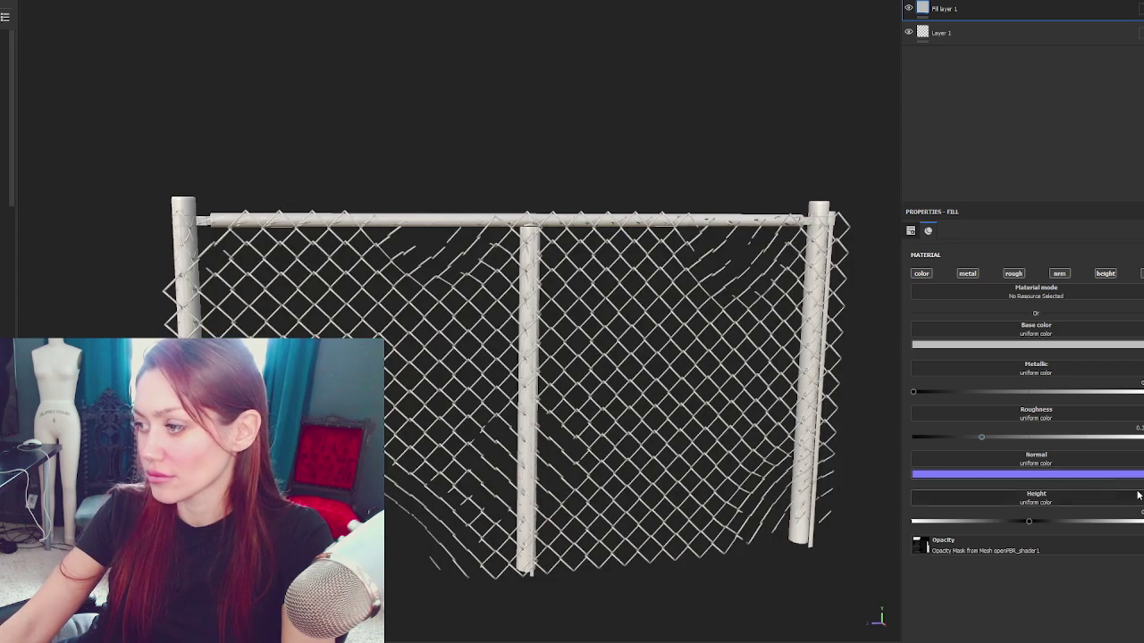
{"action": "key", "text": "ctrl+z"}
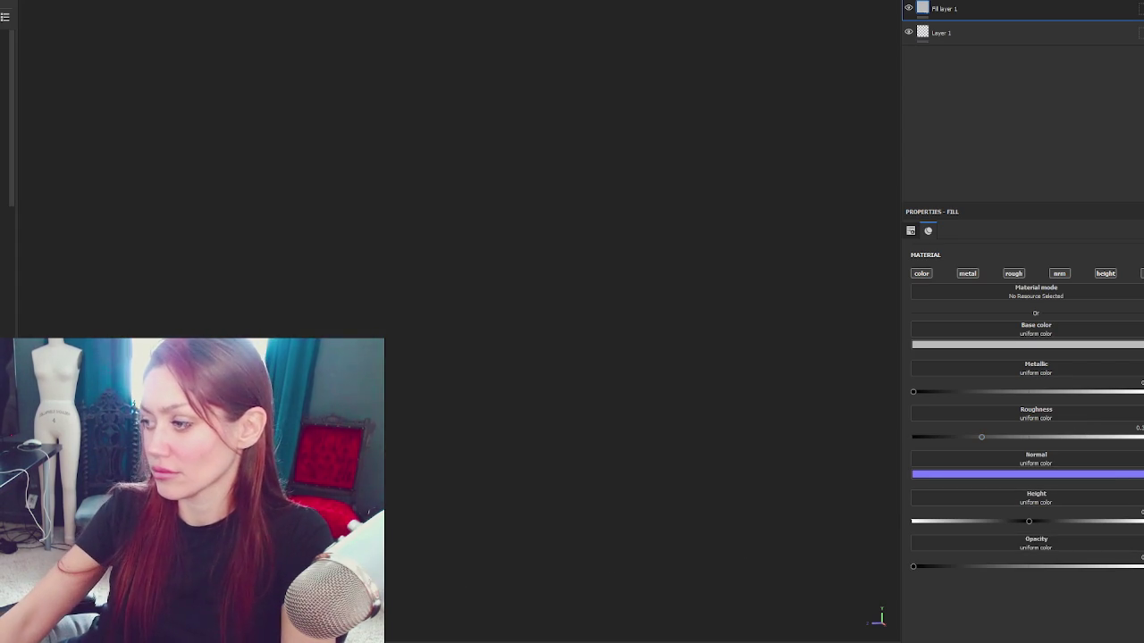
{"action": "left_click", "coordinate": [1096, 547]}
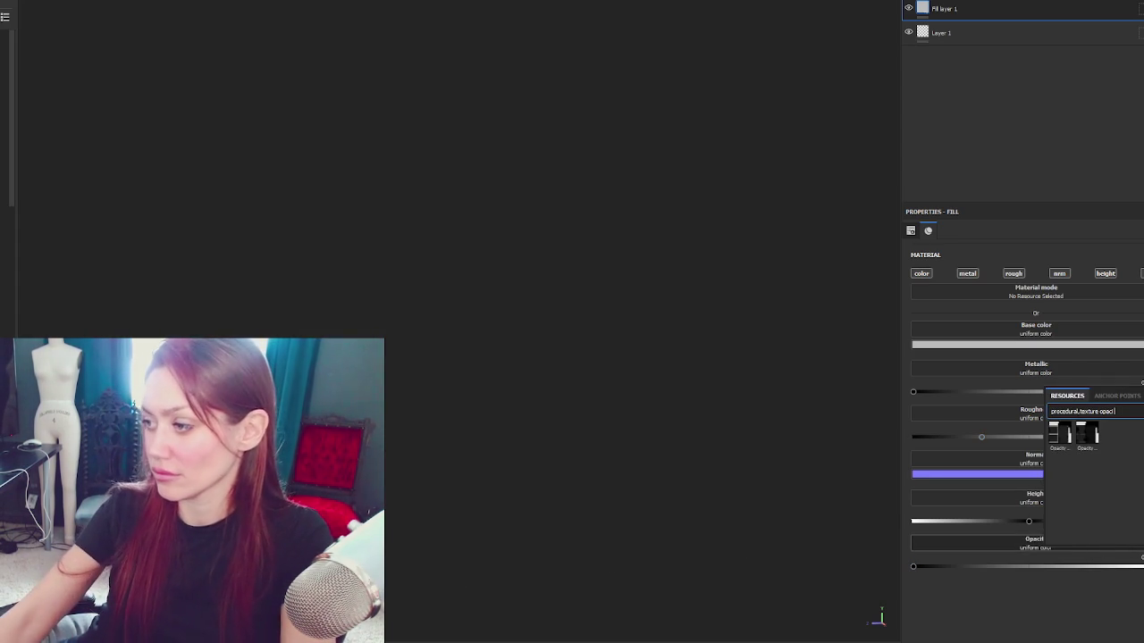
{"action": "left_click", "coordinate": [1067, 432]}
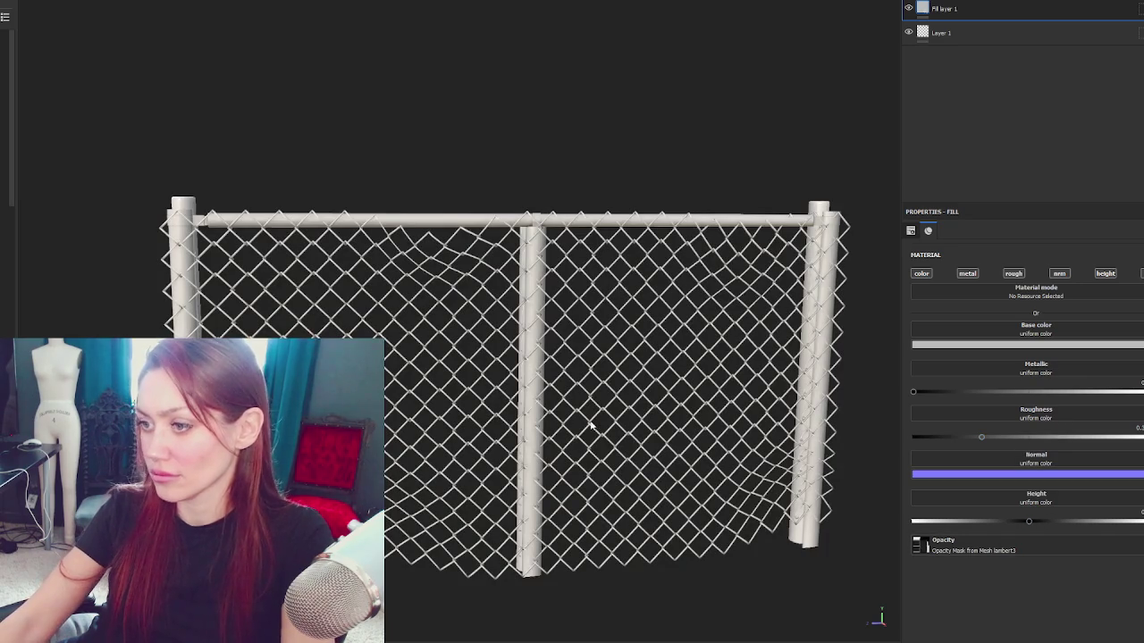
{"action": "mouse_move", "coordinate": [637, 409]}
{"action": "left_mouse_down"}
{"action": "mouse_move", "coordinate": [891, 384]}
{"action": "mouse_move", "coordinate": [737, 345]}
{"action": "mouse_move", "coordinate": [784, 390]}
{"action": "mouse_move", "coordinate": [822, 393]}
{"action": "mouse_move", "coordinate": [796, 379]}
{"action": "mouse_move", "coordinate": [890, 406]}
{"action": "mouse_move", "coordinate": [881, 425]}
{"action": "mouse_move", "coordinate": [833, 449]}
{"action": "mouse_move", "coordinate": [657, 413]}
{"action": "left_mouse_up"}
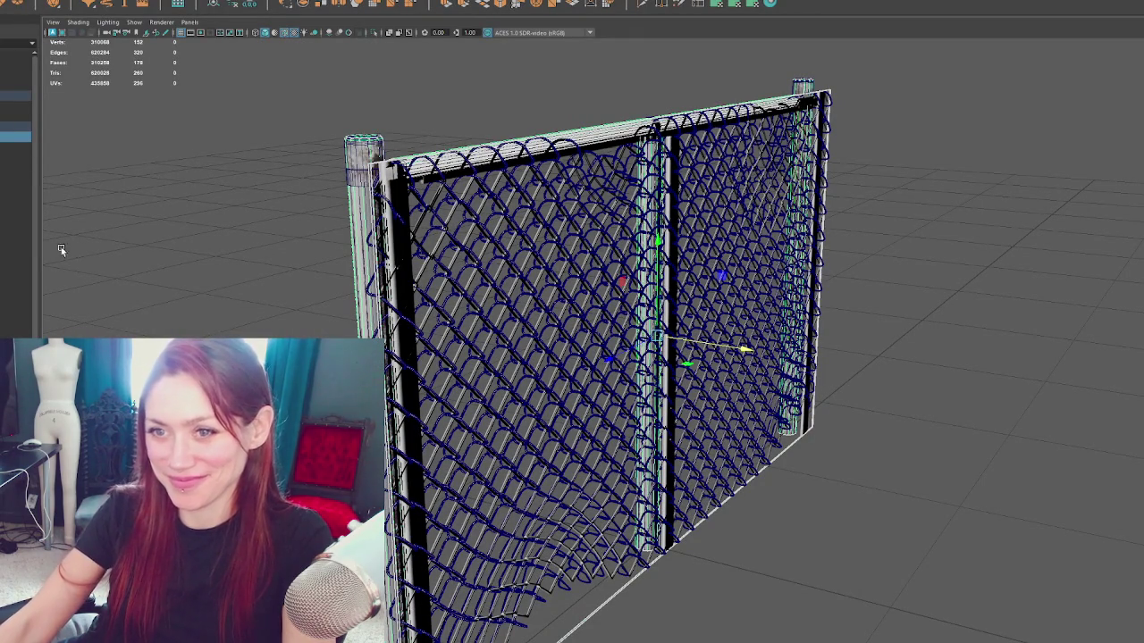
Step: Select the fence and split it into separate pieces with Mesh > Separate
{"action": "left_click", "coordinate": [15, 116]}
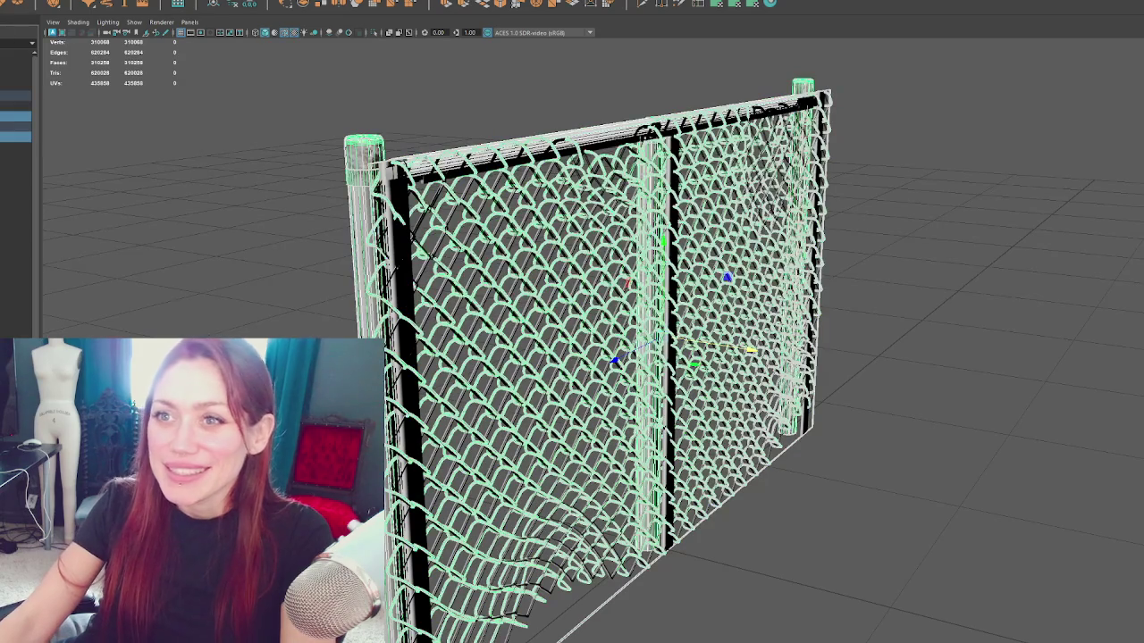
{"action": "left_click", "coordinate": [90, 2]}
{"action": "left_click", "coordinate": [100, 6]}
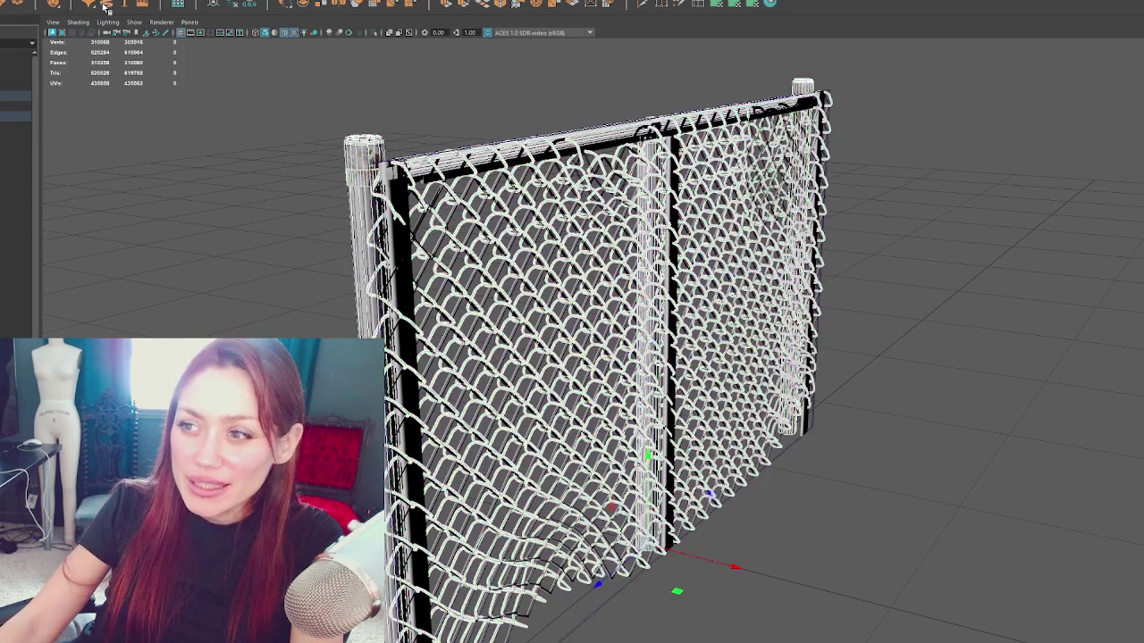
{"action": "left_click", "coordinate": [19, 131]}
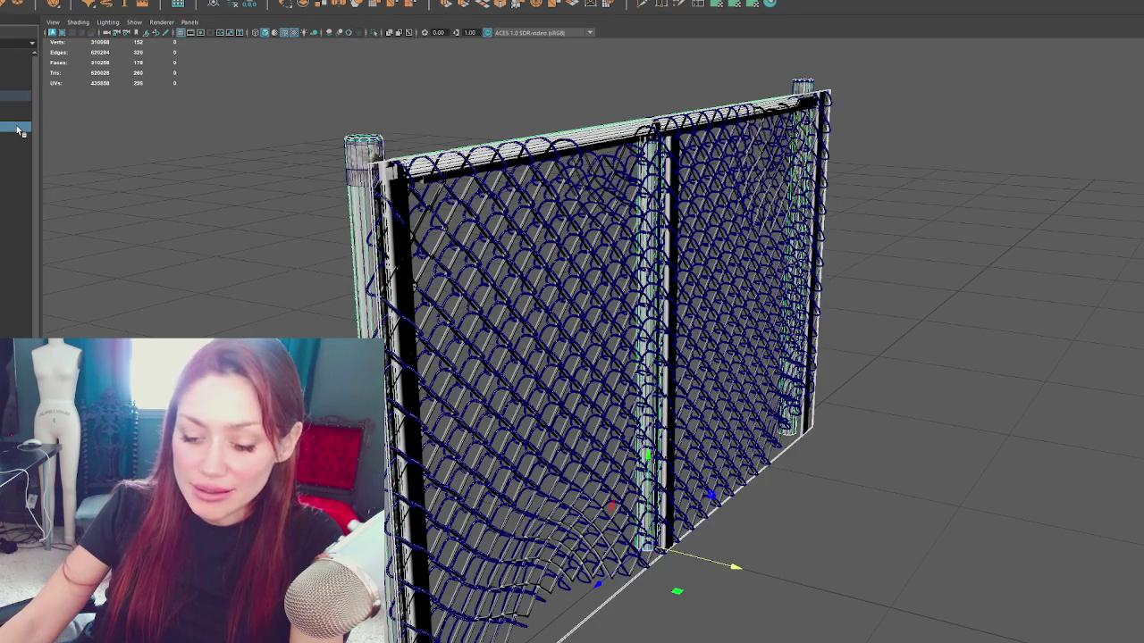
{"action": "left_click", "coordinate": [23, 116]}
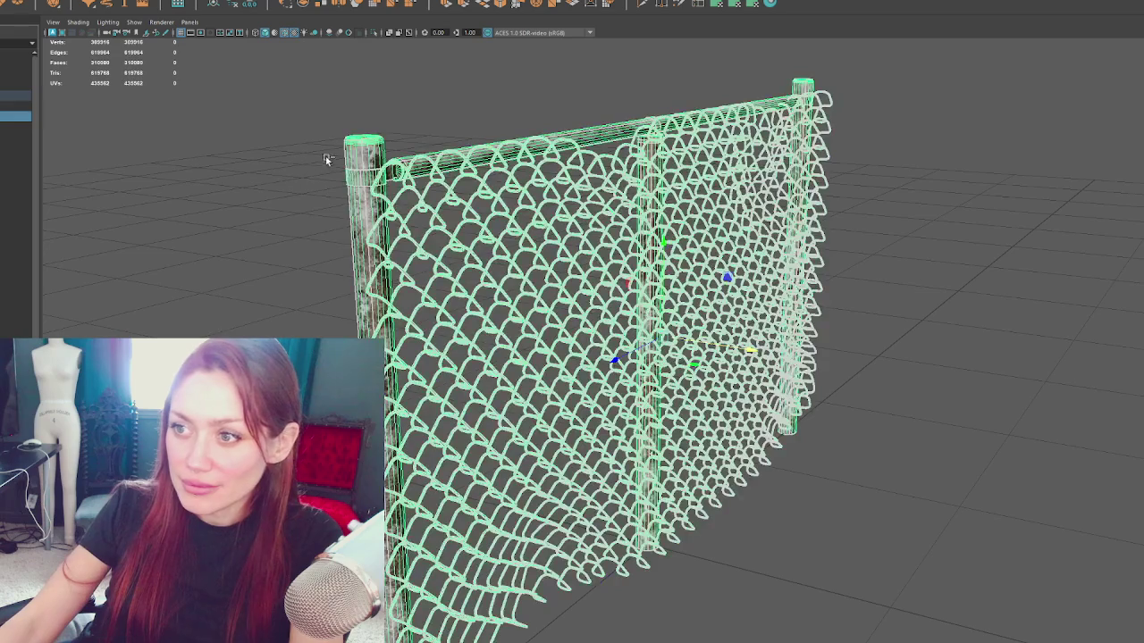
Step: Delete the left post, top rail and post cap from the fence
{"action": "right_click", "coordinate": [353, 159]}
{"action": "right_click", "coordinate": [179, 136]}
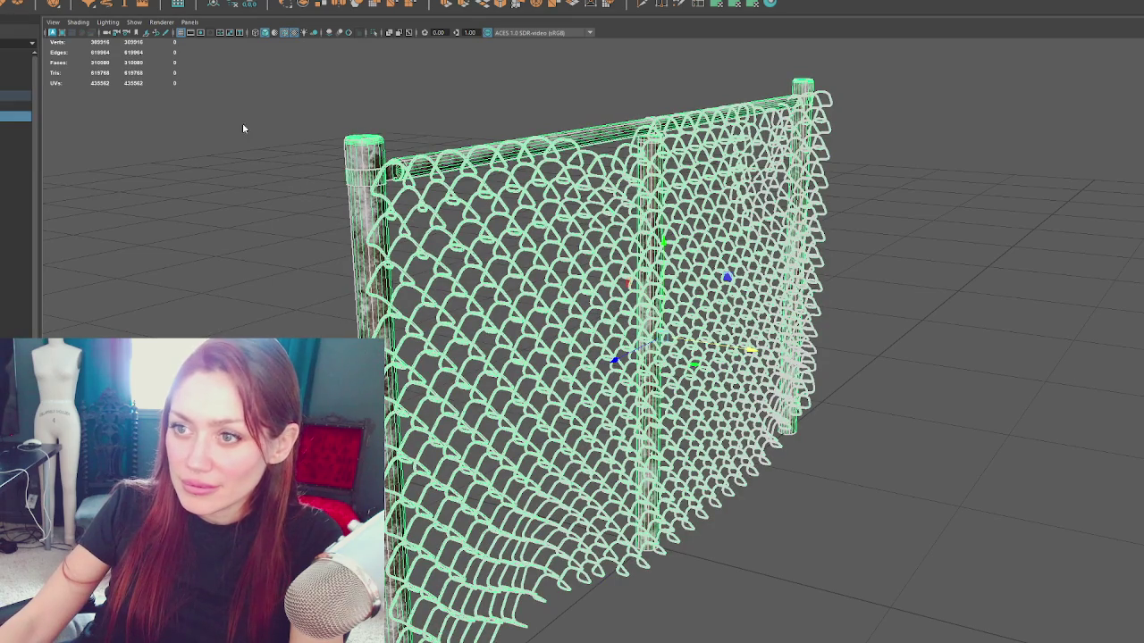
{"action": "left_click", "coordinate": [362, 153]}
{"action": "left_click", "coordinate": [365, 170], "text": "shift"}
{"action": "key", "text": "Delete"}
{"action": "left_click", "coordinate": [412, 177]}
{"action": "key", "text": "Delete"}
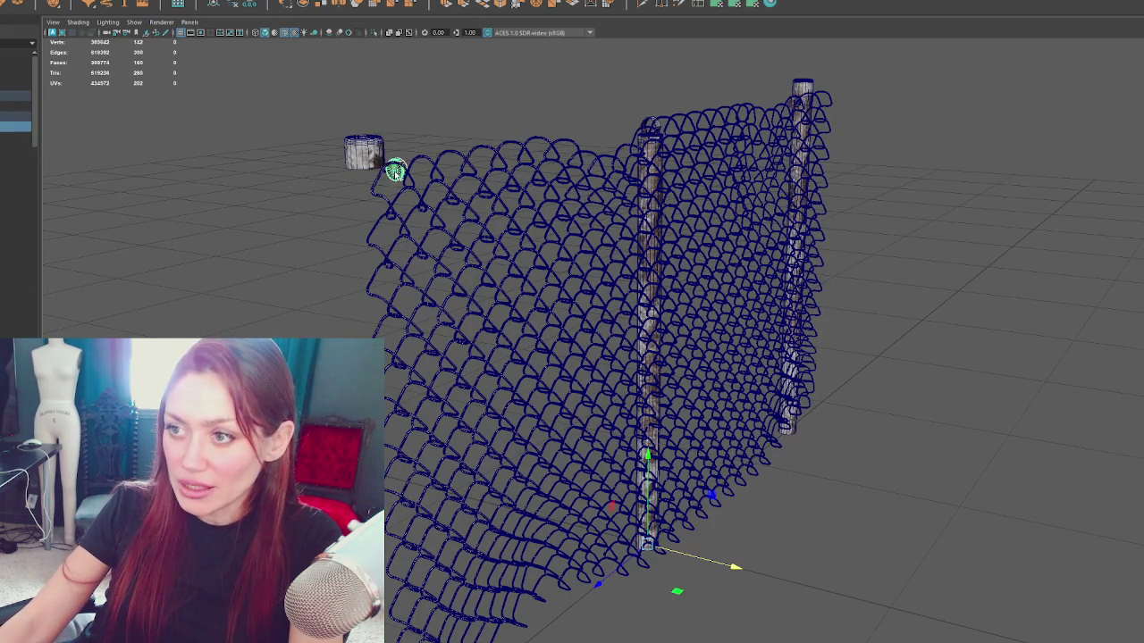
{"action": "key", "text": "Delete"}
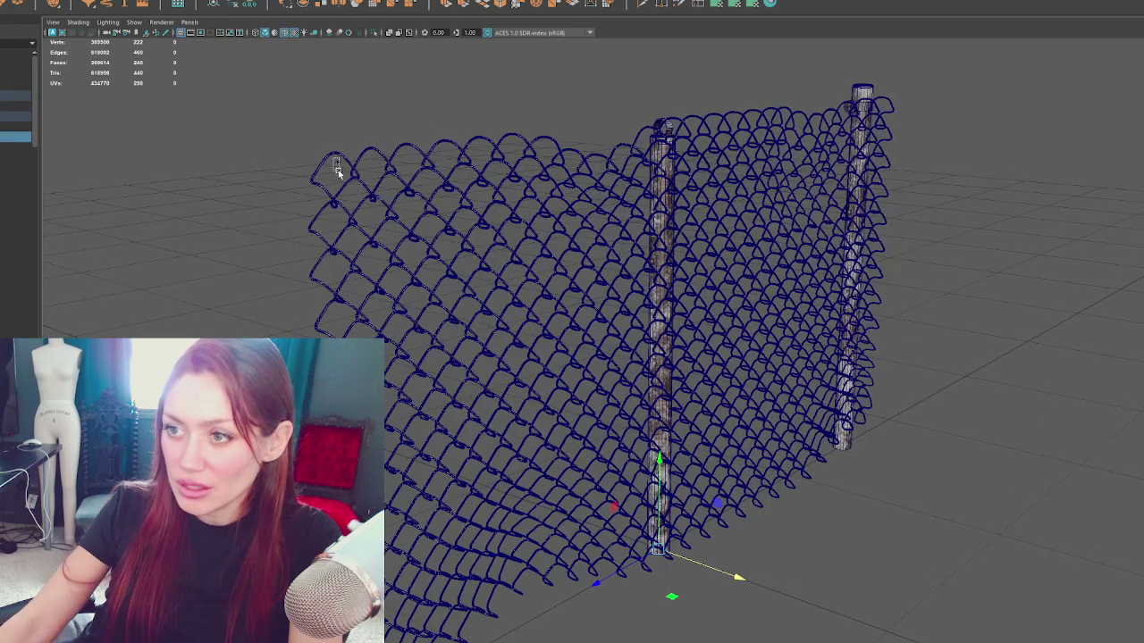
Step: Delete the remaining fence posts and bracket, leaving only the chain-link mesh
{"action": "left_click", "coordinate": [409, 187]}
{"action": "key", "text": "f"}
{"action": "key", "text": "Delete"}
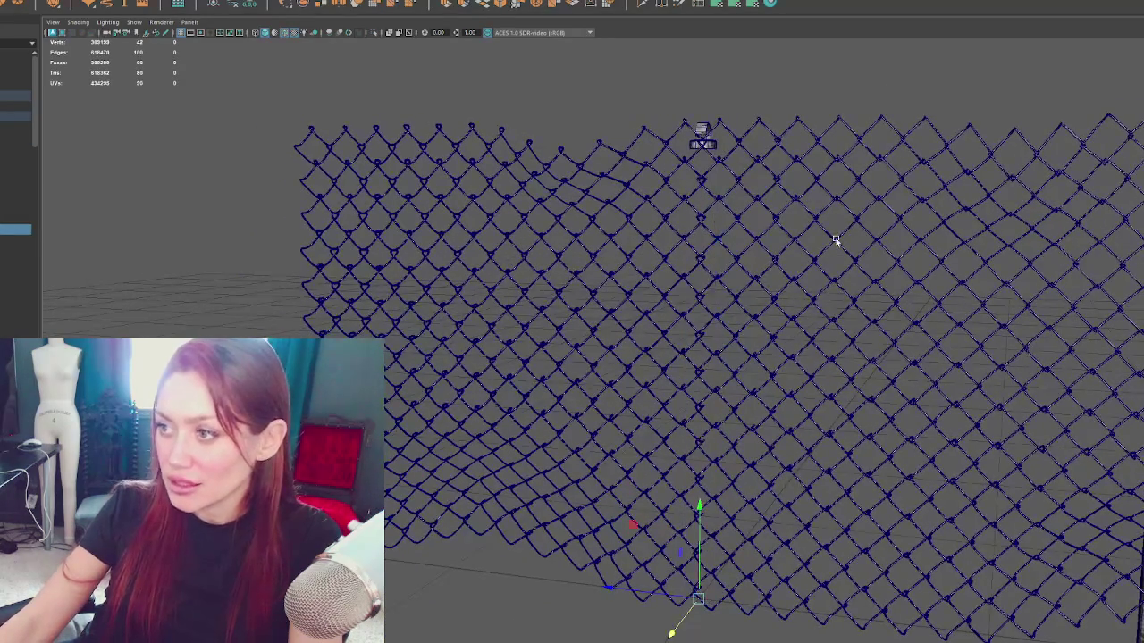
{"action": "key", "text": "ctrl+z"}
{"action": "left_click_drag", "start_coordinate": [766, 286], "coordinate": [534, 229]}
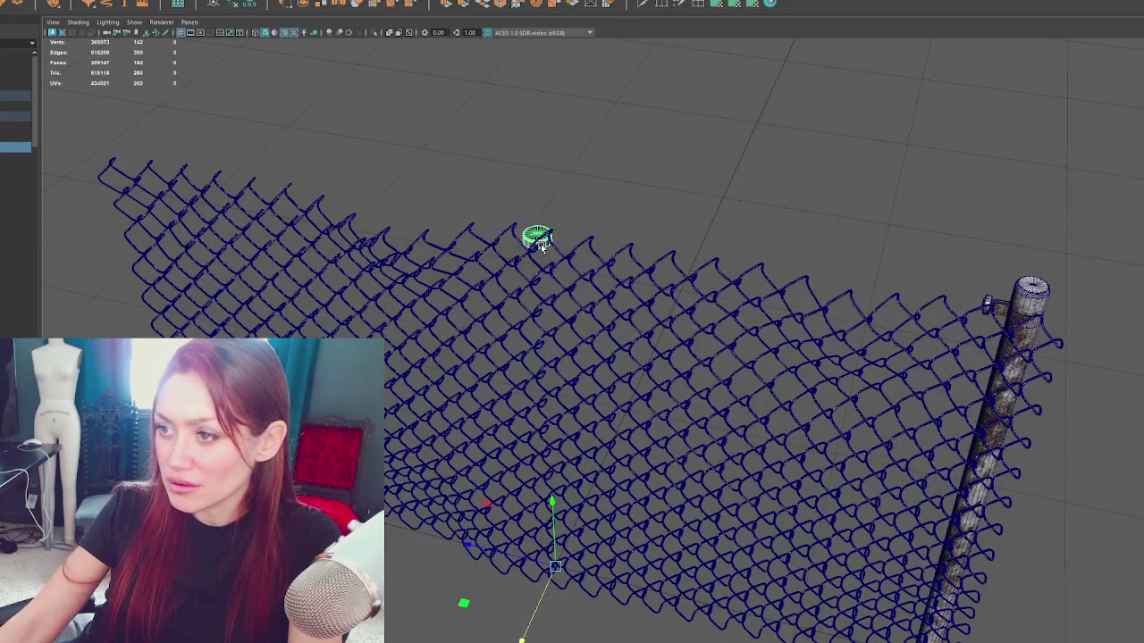
{"action": "mouse_move", "coordinate": [753, 263]}
{"action": "left_mouse_down"}
{"action": "mouse_move", "coordinate": [641, 214]}
{"action": "mouse_move", "coordinate": [814, 224]}
{"action": "left_mouse_up"}
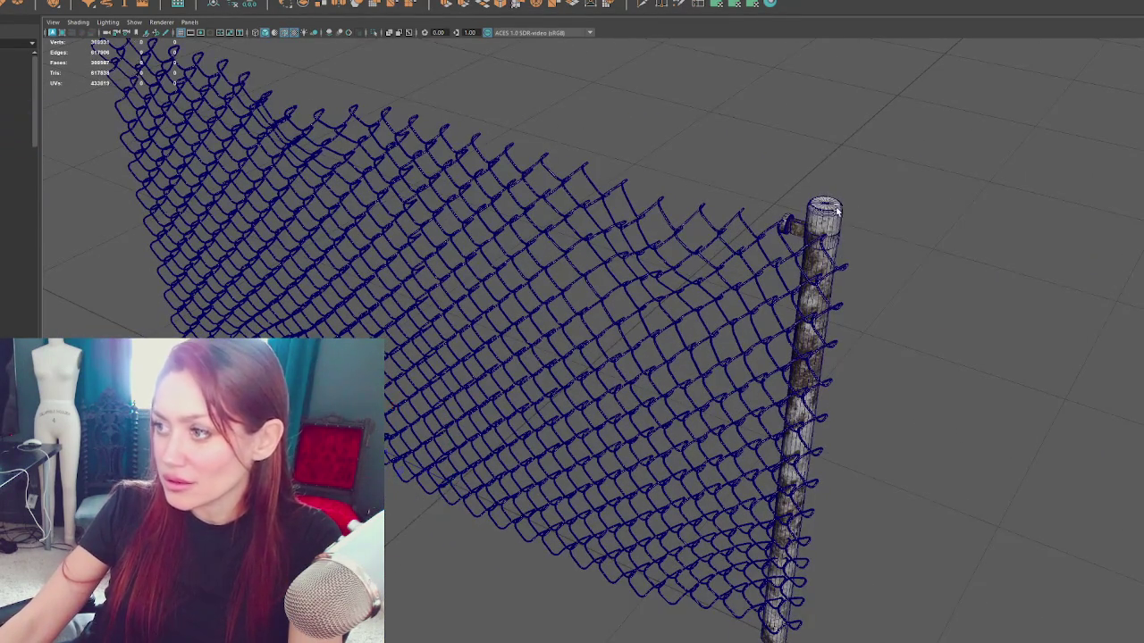
{"action": "left_click", "coordinate": [789, 225]}
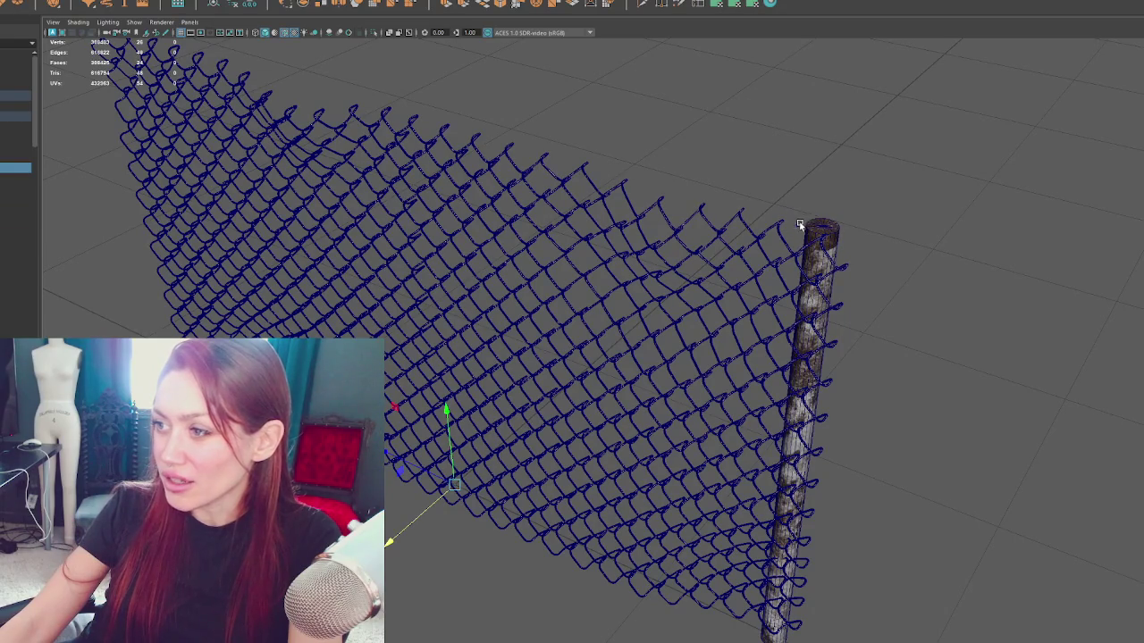
{"action": "left_click", "coordinate": [798, 235]}
{"action": "key", "text": "Delete"}
{"action": "mouse_move", "coordinate": [798, 235]}
{"action": "left_mouse_down"}
{"action": "mouse_move", "coordinate": [766, 212]}
{"action": "mouse_move", "coordinate": [778, 186]}
{"action": "mouse_move", "coordinate": [582, 205]}
{"action": "mouse_move", "coordinate": [312, 169]}
{"action": "mouse_move", "coordinate": [135, 173]}
{"action": "left_mouse_up"}
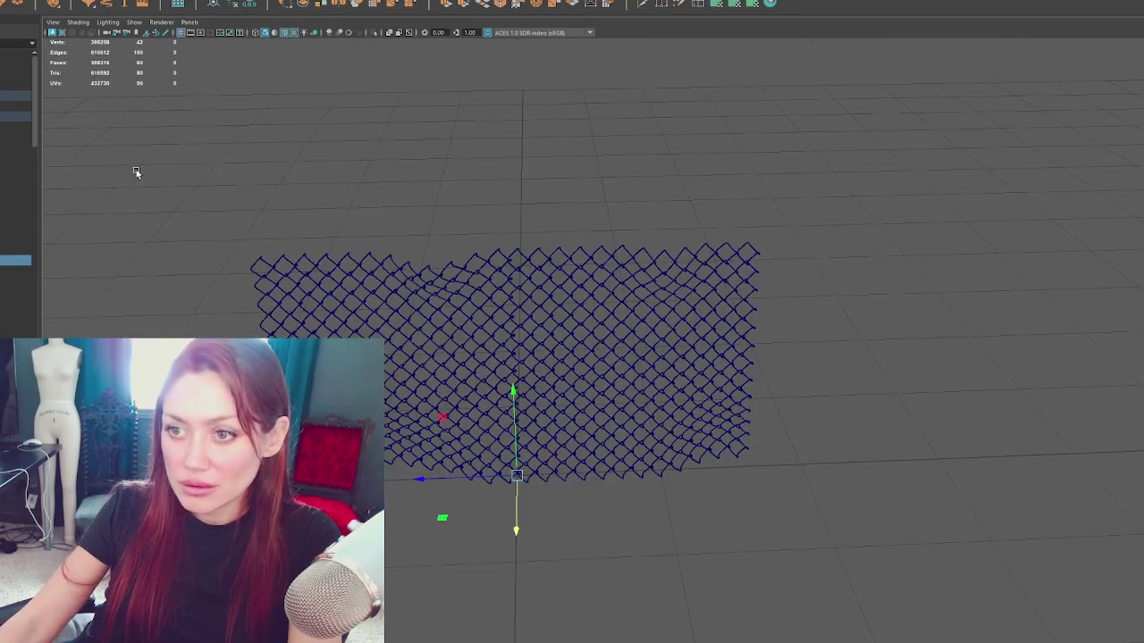
Step: Select the chain-link mesh and centre its pivot with Modify > Center Pivot
{"action": "key", "text": "F8"}
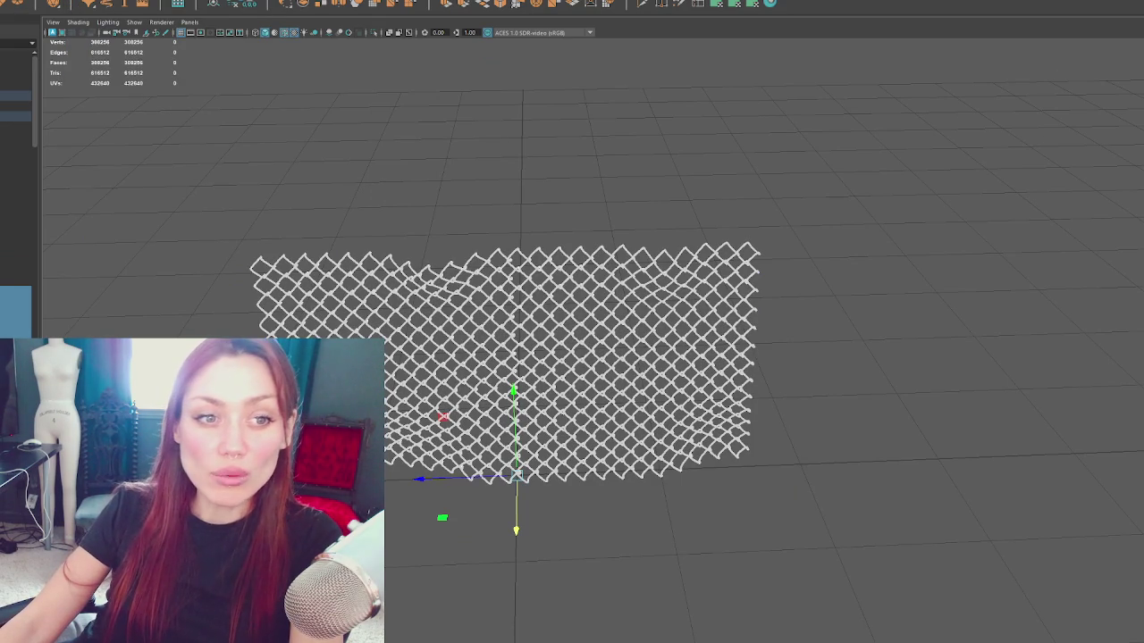
{"action": "left_click", "coordinate": [235, 4]}
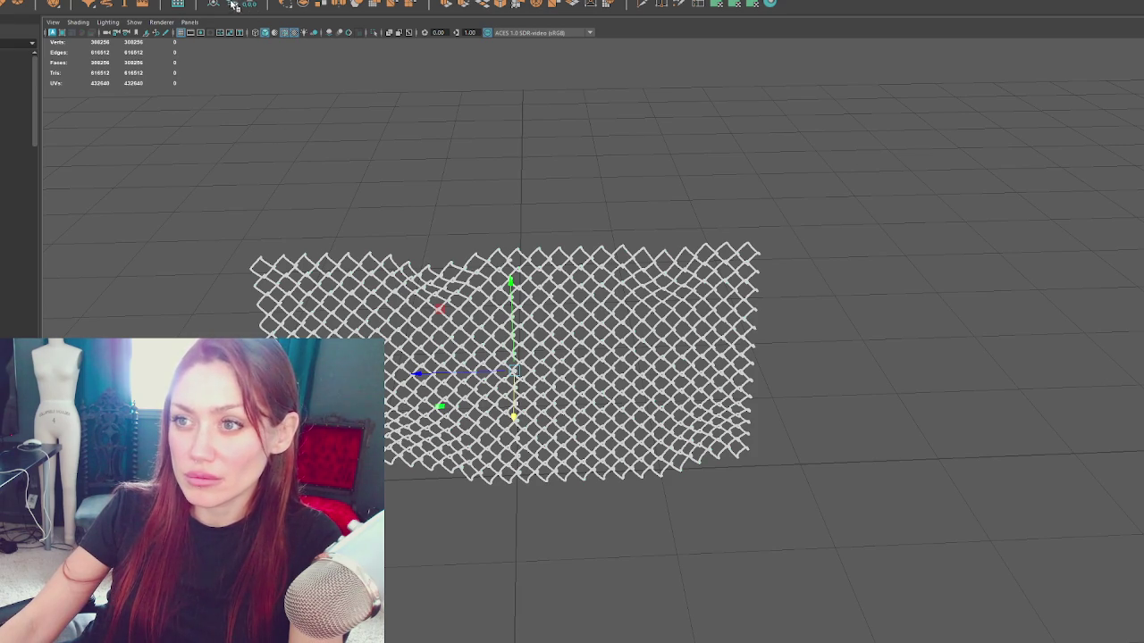
{"action": "mouse_move", "coordinate": [487, 367]}
{"action": "left_mouse_down"}
{"action": "mouse_move", "coordinate": [630, 329]}
{"action": "mouse_move", "coordinate": [655, 299]}
{"action": "mouse_move", "coordinate": [618, 286]}
{"action": "mouse_move", "coordinate": [606, 505]}
{"action": "mouse_move", "coordinate": [709, 527]}
{"action": "mouse_move", "coordinate": [680, 514]}
{"action": "mouse_move", "coordinate": [781, 434]}
{"action": "mouse_move", "coordinate": [849, 420]}
{"action": "left_mouse_up"}
{"action": "left_click_drag", "start_coordinate": [548, 451], "coordinate": [435, 408]}
{"action": "key", "text": "ctrl+z"}
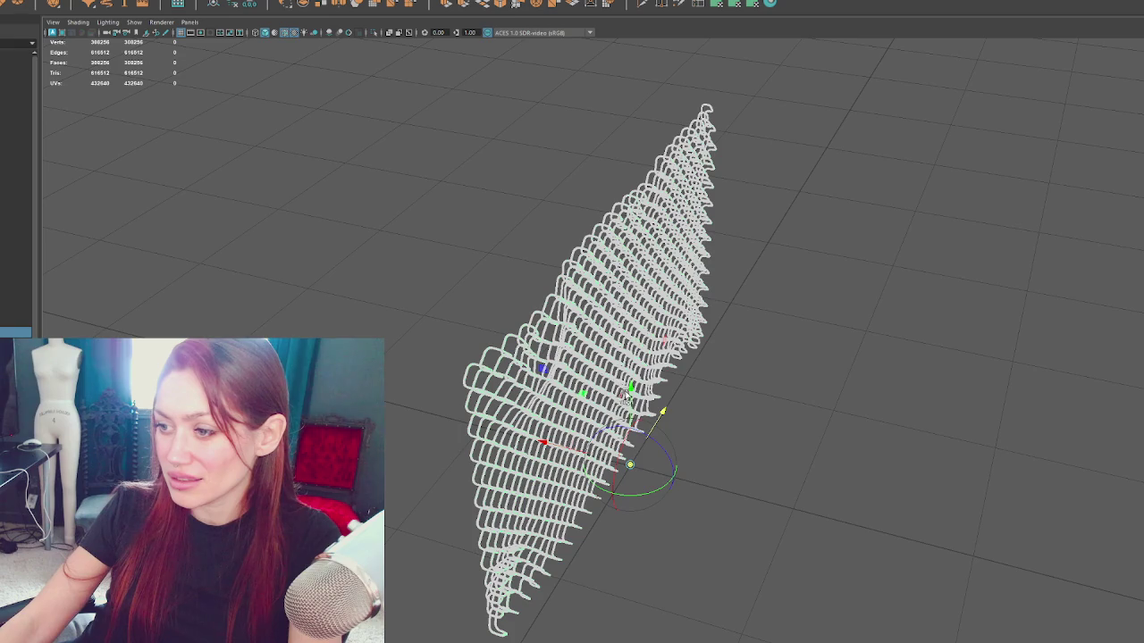
Step: Slide the chain-link mesh to the right along X, then hide it with Ctrl+H
{"action": "key", "text": "w"}
{"action": "mouse_move", "coordinate": [741, 416]}
{"action": "left_mouse_down"}
{"action": "mouse_move", "coordinate": [805, 407]}
{"action": "mouse_move", "coordinate": [435, 380]}
{"action": "left_mouse_up"}
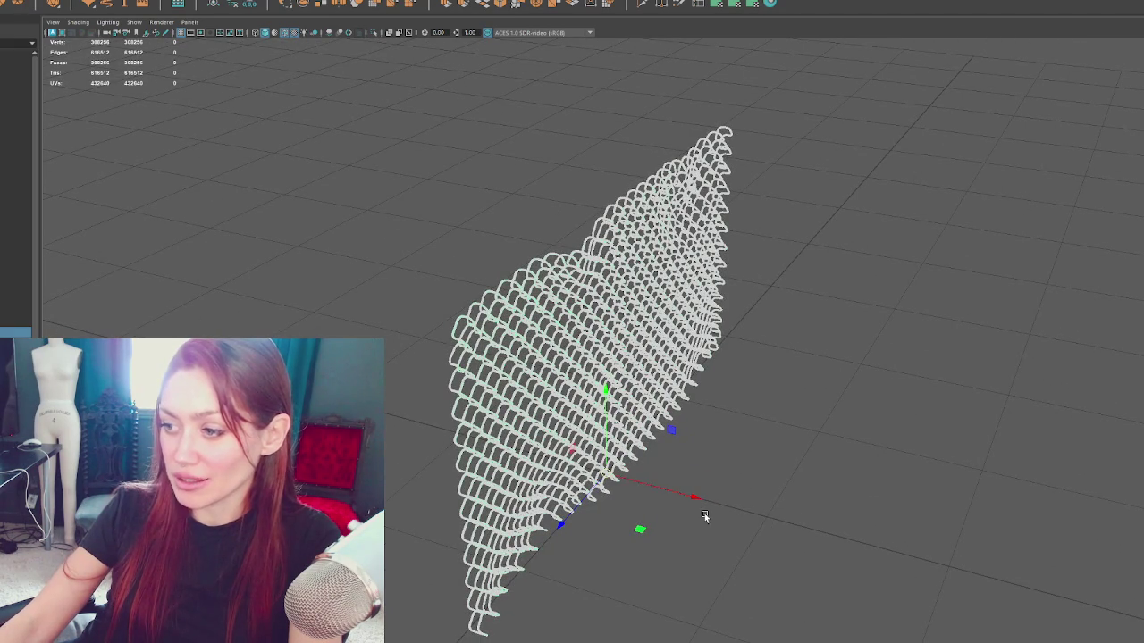
{"action": "left_click_drag", "start_coordinate": [697, 497], "coordinate": [863, 543]}
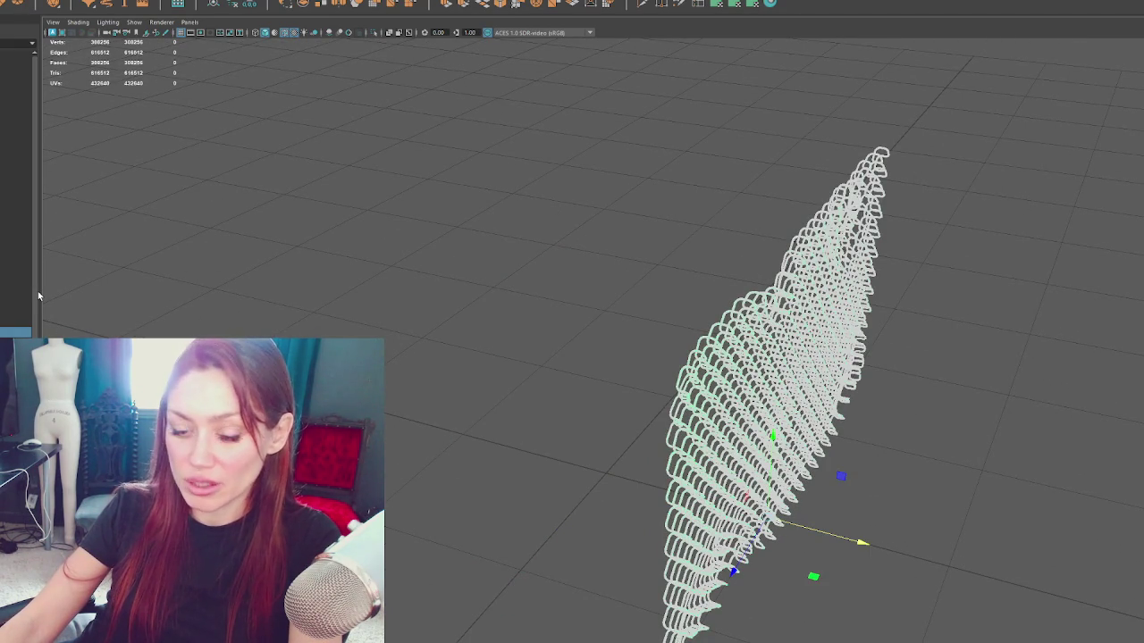
{"action": "key", "text": "ctrl+h"}
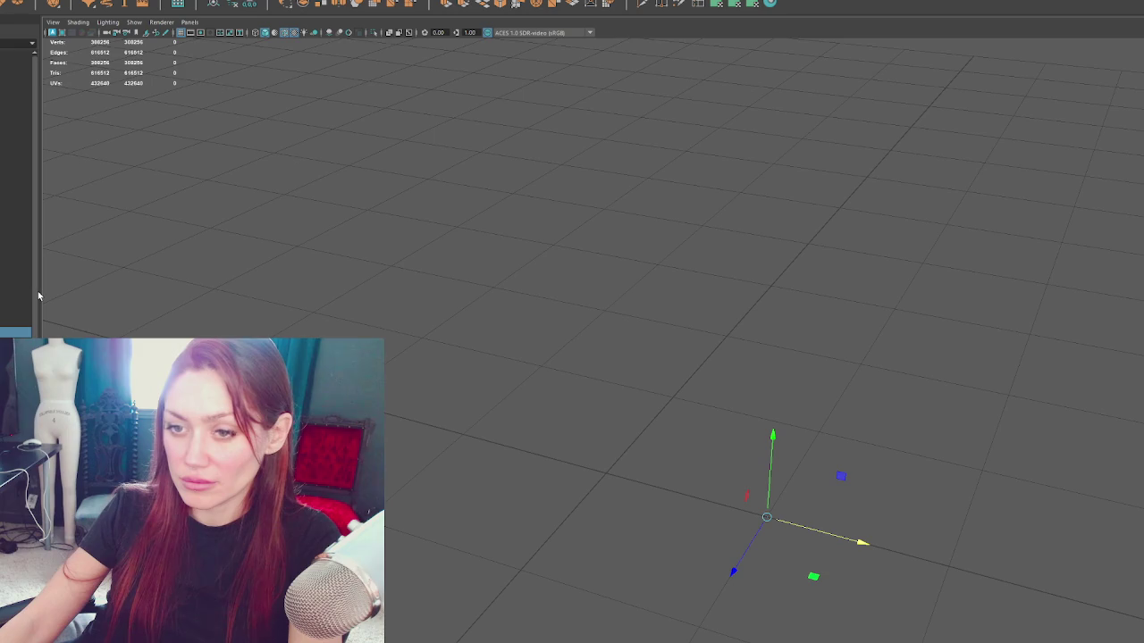
{"action": "left_click", "coordinate": [4, 126]}
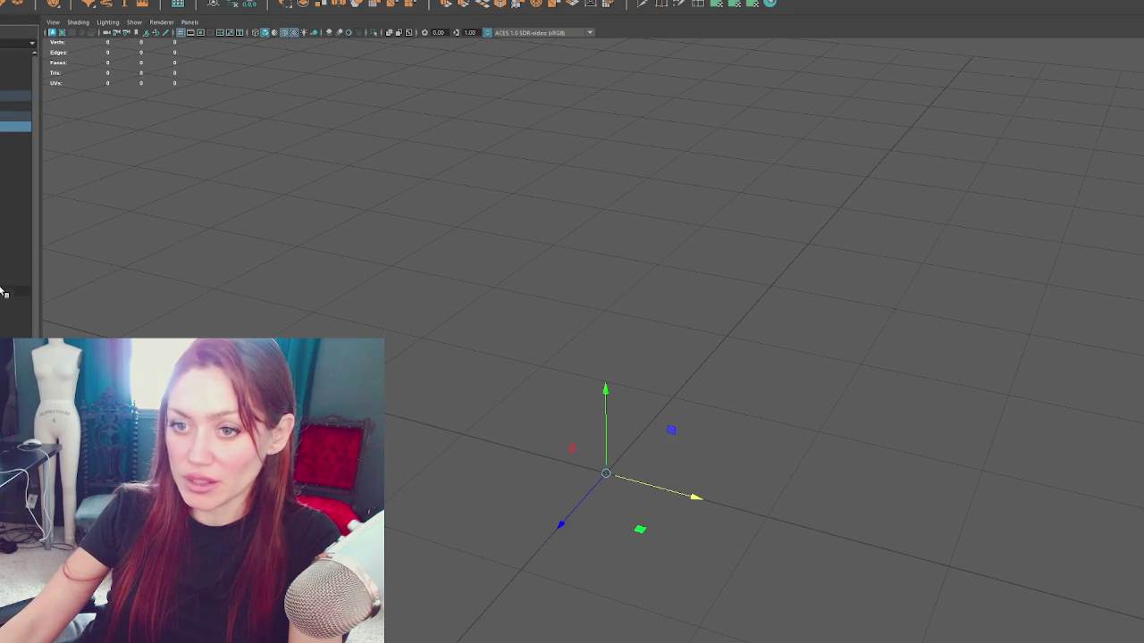
Step: Unhide the hidden fence parts and combine the posts and rail into one mesh
{"action": "left_click", "coordinate": [4, 287], "text": "shift"}
{"action": "key", "text": "shift+h"}
{"action": "left_click", "coordinate": [69, 3]}
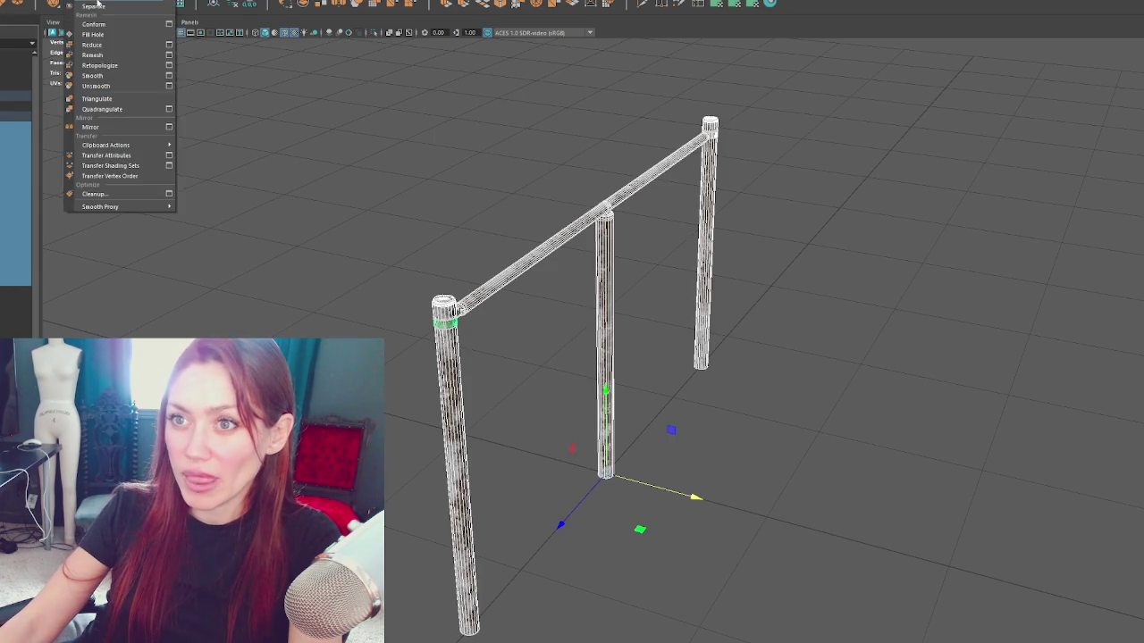
{"action": "left_click", "coordinate": [90, 31]}
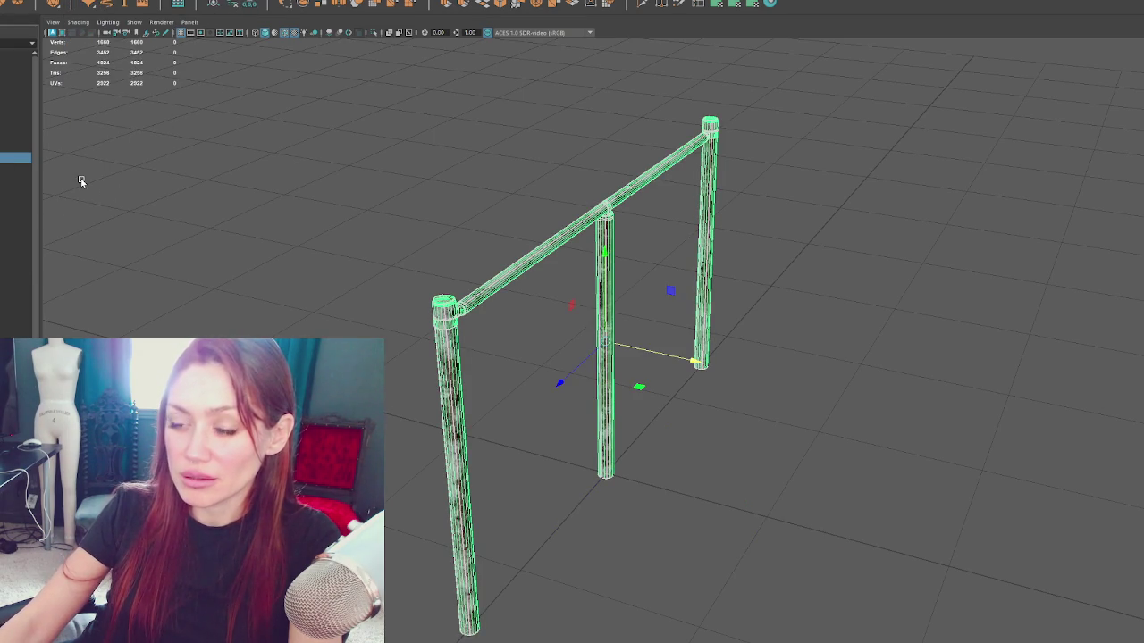
Step: Hide the combined posts and rail, unhide the fence meshes, then clear the selection
{"action": "key", "text": "ctrl+h"}
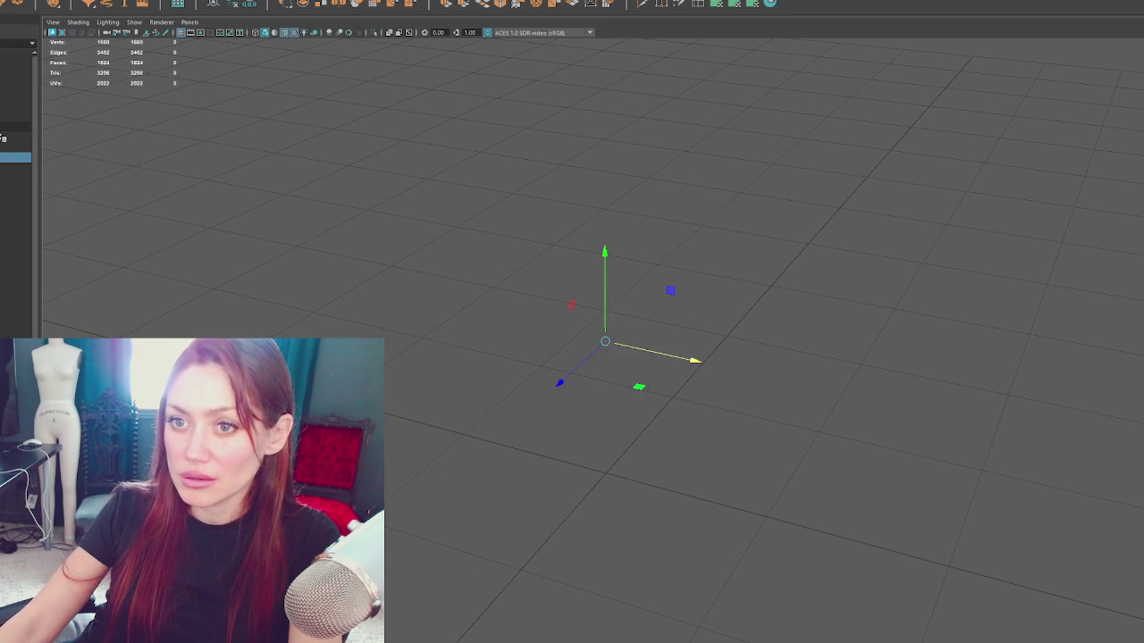
{"action": "left_click", "coordinate": [16, 116]}
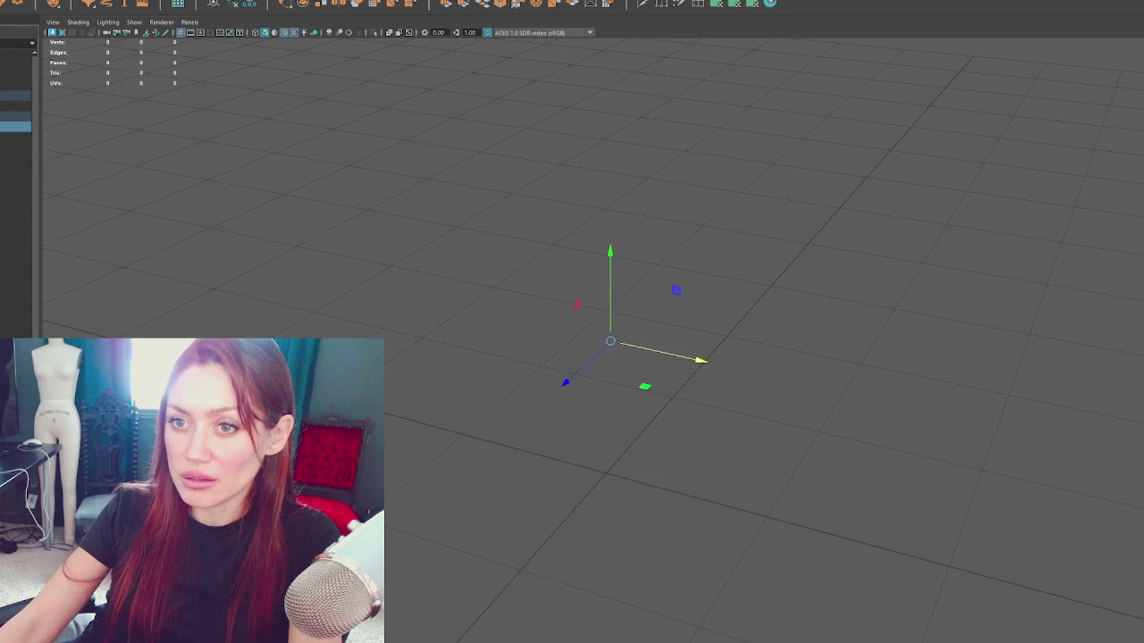
{"action": "key", "text": "shift+h"}
{"action": "left_click", "coordinate": [486, 313]}
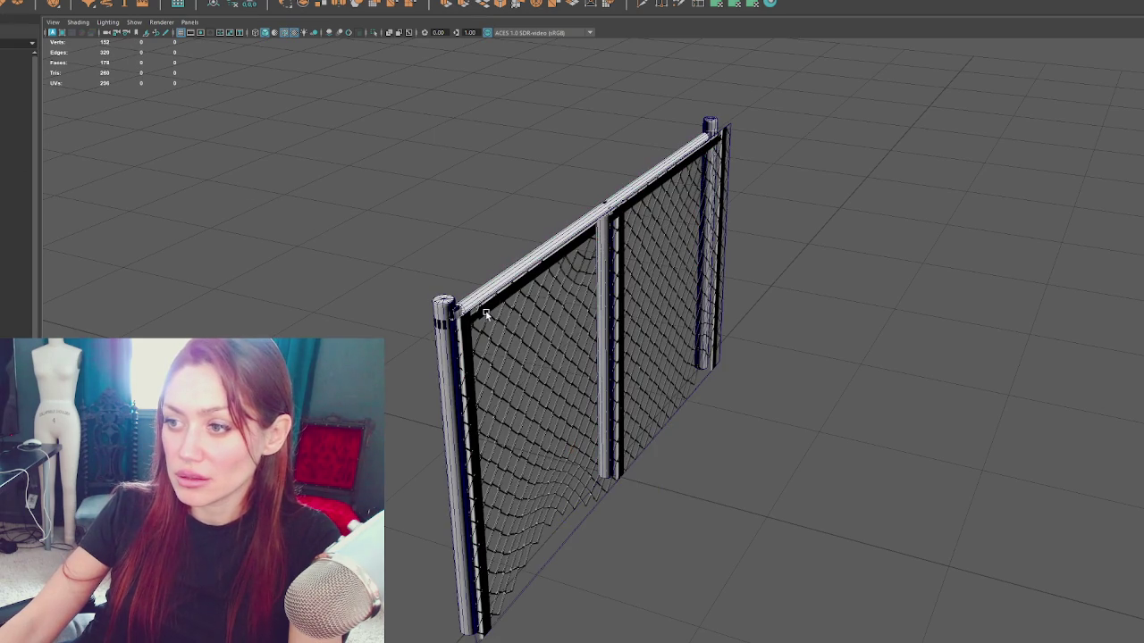
Step: Centre the net's pivot, snap it to the centre post base, and slide the net along X
{"action": "left_click", "coordinate": [553, 546]}
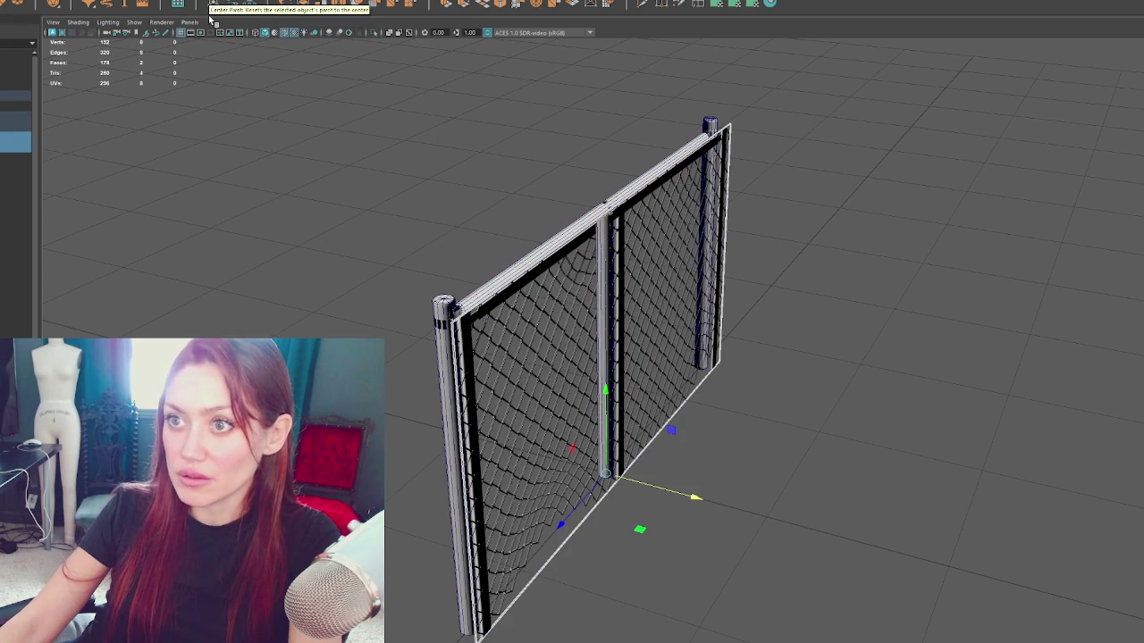
{"action": "left_click", "coordinate": [237, 4]}
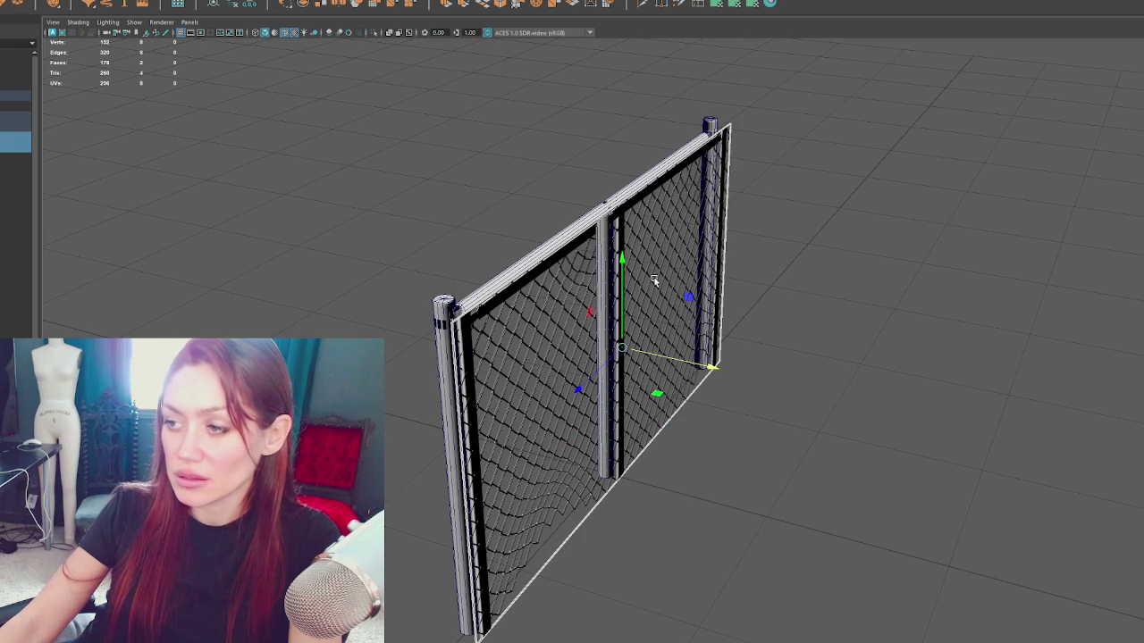
{"action": "left_click_drag", "start_coordinate": [621, 348], "coordinate": [676, 484]}
{"action": "left_click", "coordinate": [653, 490]}
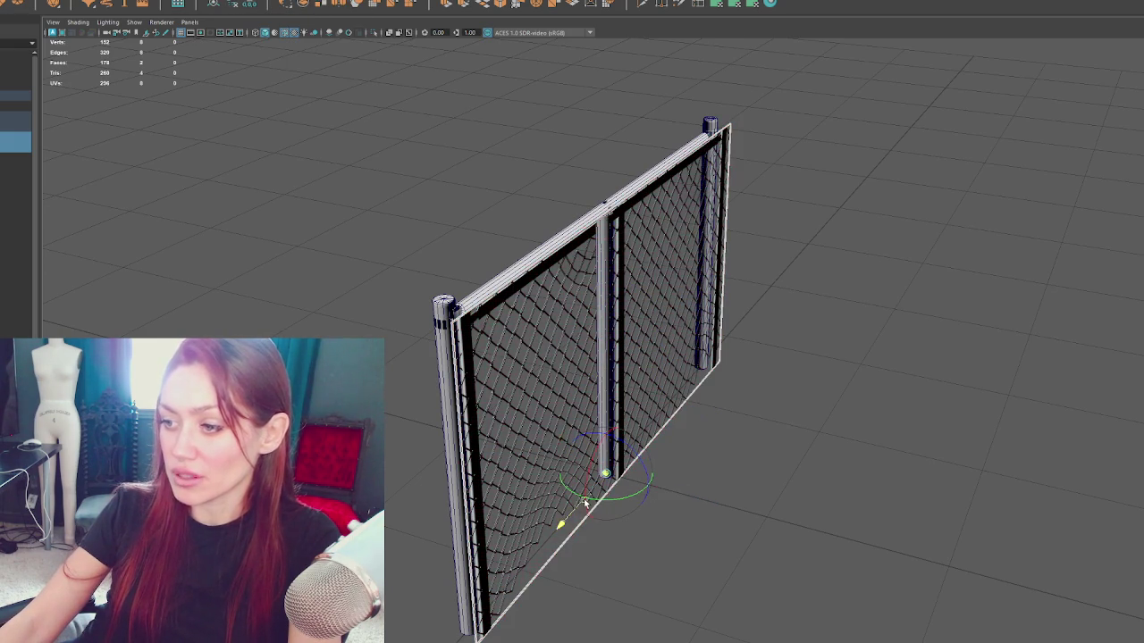
{"action": "left_click_drag", "start_coordinate": [672, 495], "coordinate": [836, 541]}
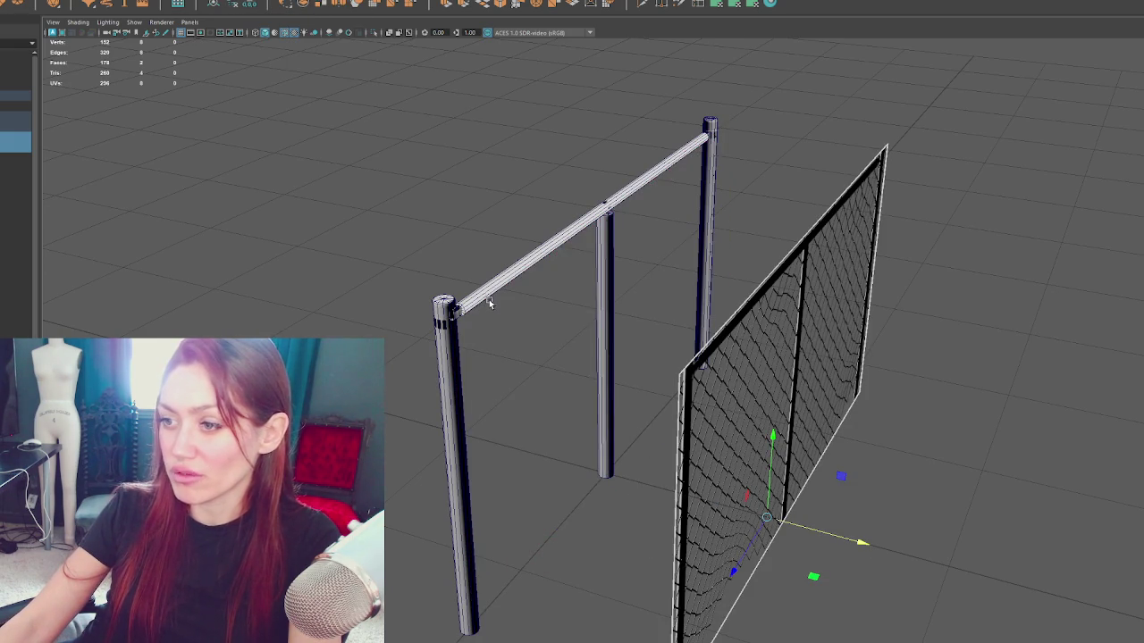
Step: Marquee-select the posts, crossbar and net, refining the selection to the fence posts
{"action": "scroll", "coordinate": [459, 212], "scroll_direction": "down", "scroll_amount": 5}
{"action": "mouse_move", "coordinate": [501, 97]}
{"action": "left_mouse_down"}
{"action": "mouse_move", "coordinate": [707, 442]}
{"action": "mouse_move", "coordinate": [956, 169]}
{"action": "left_mouse_up"}
{"action": "scroll", "coordinate": [711, 427], "scroll_direction": "down", "scroll_amount": 3}
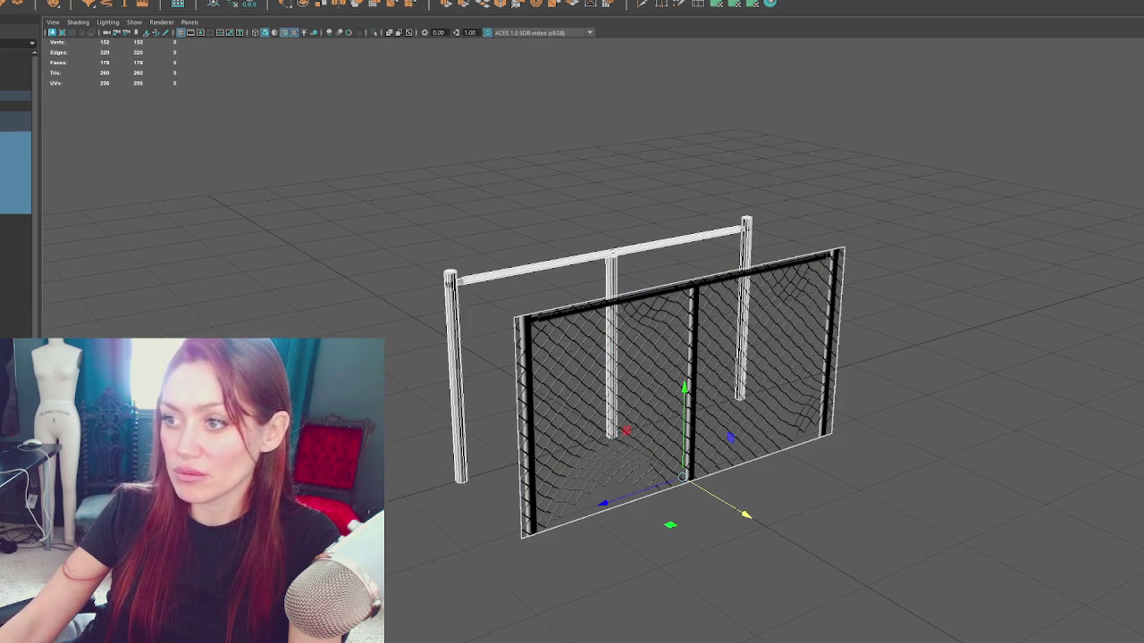
{"action": "left_click", "coordinate": [70, 4]}
{"action": "left_click", "coordinate": [107, 134]}
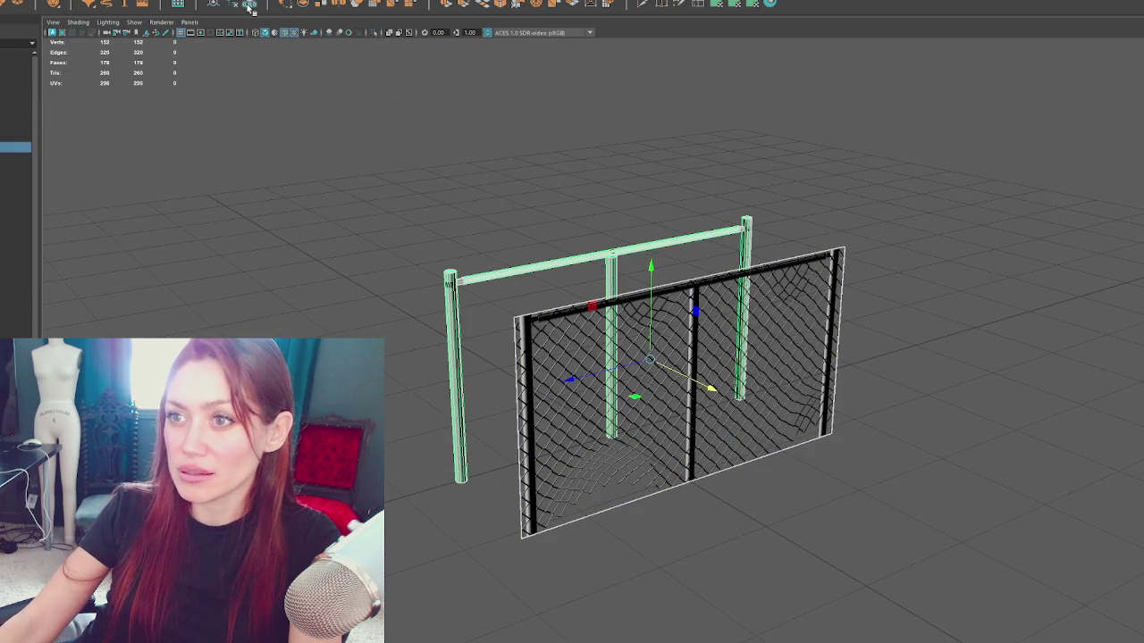
{"action": "left_click", "coordinate": [491, 217]}
{"action": "left_click_drag", "start_coordinate": [355, 182], "coordinate": [912, 488]}
{"action": "left_click", "coordinate": [5, 151]}
{"action": "mouse_move", "coordinate": [268, 268]}
{"action": "left_mouse_down"}
{"action": "mouse_move", "coordinate": [355, 270]}
{"action": "mouse_move", "coordinate": [463, 238]}
{"action": "mouse_move", "coordinate": [384, 250]}
{"action": "mouse_move", "coordinate": [420, 259]}
{"action": "left_mouse_up"}
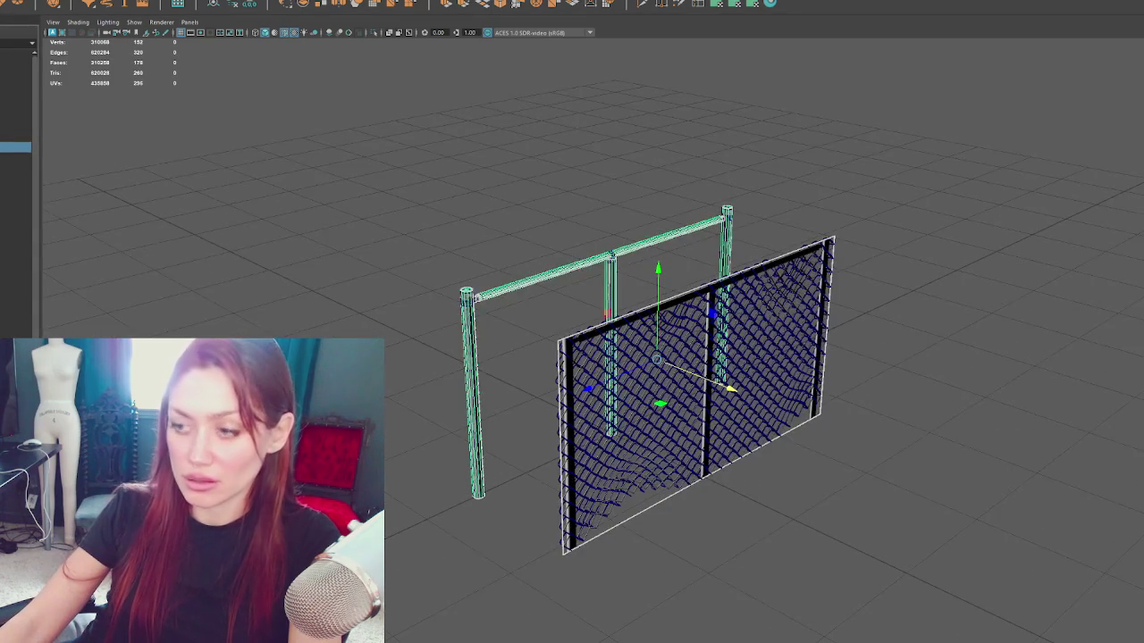
{"action": "key", "text": "ctrl+shift+a"}
{"action": "left_click", "coordinate": [69, 4]}
{"action": "left_click", "coordinate": [250, 5]}
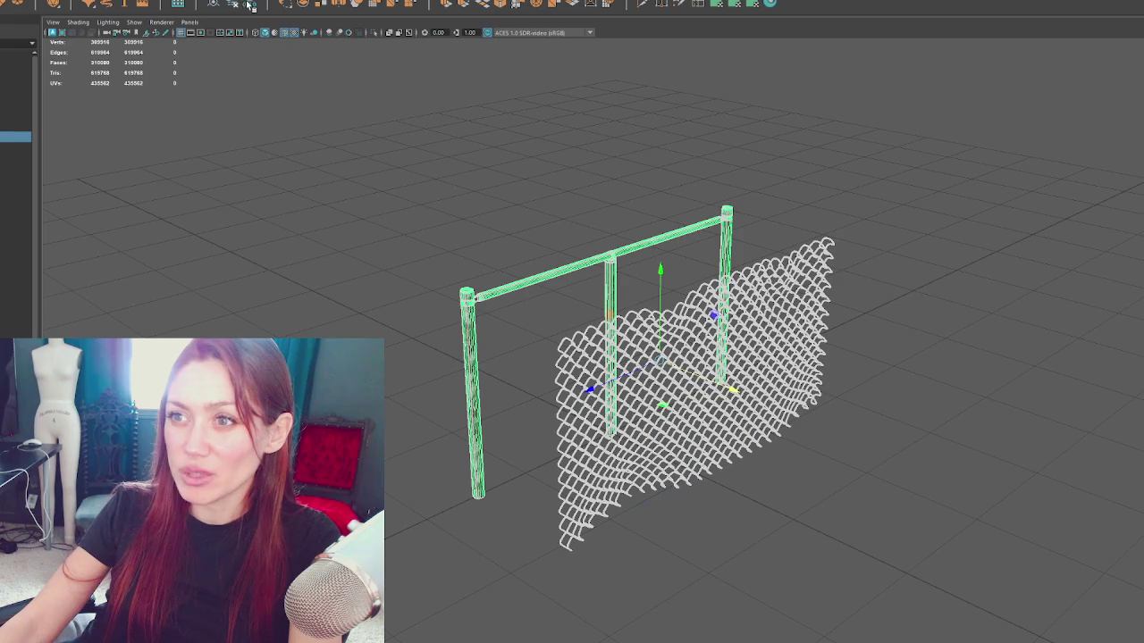
Step: Select the grey panel in the Outliner and drag it in front of the fence
{"action": "left_click", "coordinate": [13, 127]}
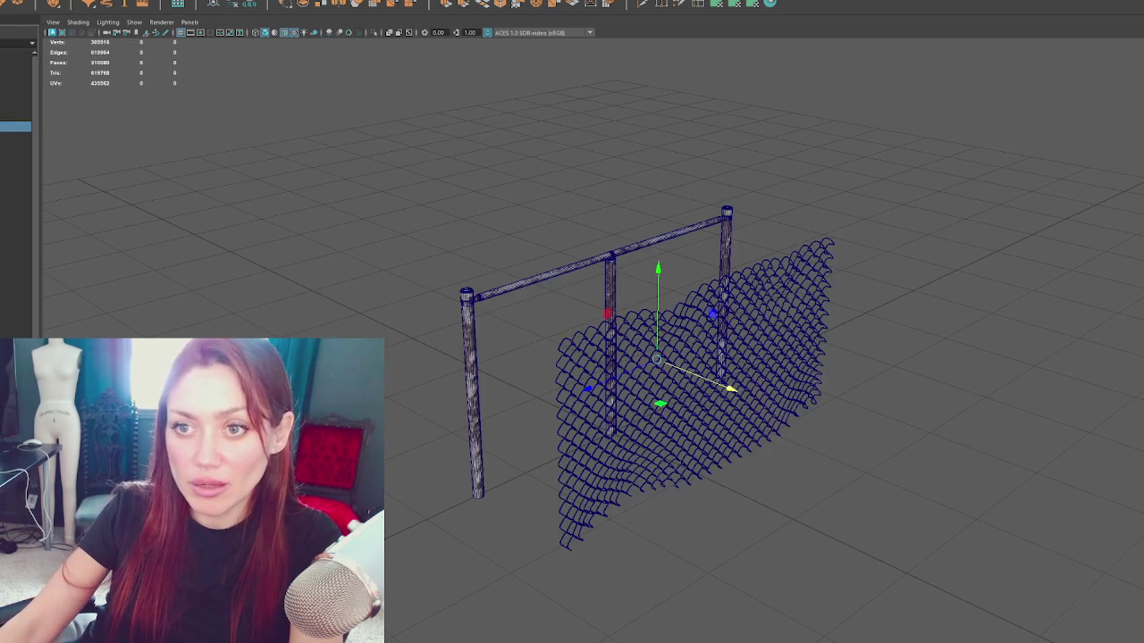
{"action": "left_click", "coordinate": [3, 136]}
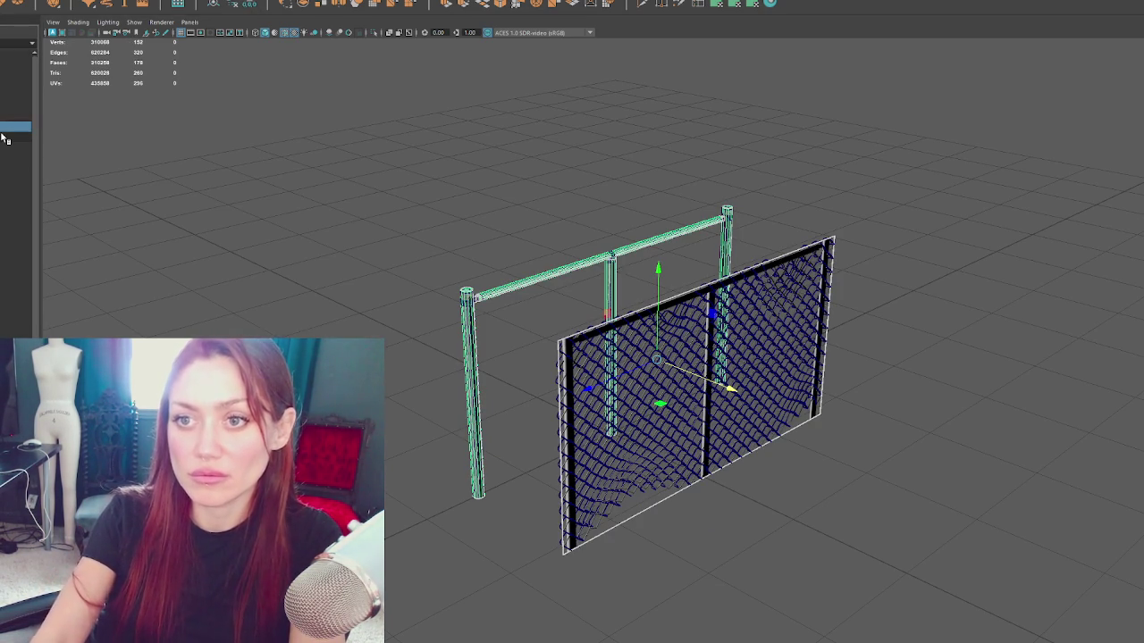
{"action": "left_click", "coordinate": [1, 108]}
{"action": "mouse_move", "coordinate": [645, 343]}
{"action": "left_mouse_down"}
{"action": "mouse_move", "coordinate": [746, 409]}
{"action": "mouse_move", "coordinate": [774, 409]}
{"action": "mouse_move", "coordinate": [706, 386]}
{"action": "left_mouse_up"}
{"action": "mouse_move", "coordinate": [754, 348]}
{"action": "left_mouse_down"}
{"action": "mouse_move", "coordinate": [638, 321]}
{"action": "mouse_move", "coordinate": [741, 345]}
{"action": "mouse_move", "coordinate": [651, 243]}
{"action": "mouse_move", "coordinate": [478, 344]}
{"action": "mouse_move", "coordinate": [500, 333]}
{"action": "mouse_move", "coordinate": [646, 363]}
{"action": "mouse_move", "coordinate": [613, 338]}
{"action": "mouse_move", "coordinate": [551, 401]}
{"action": "mouse_move", "coordinate": [653, 378]}
{"action": "left_mouse_up"}
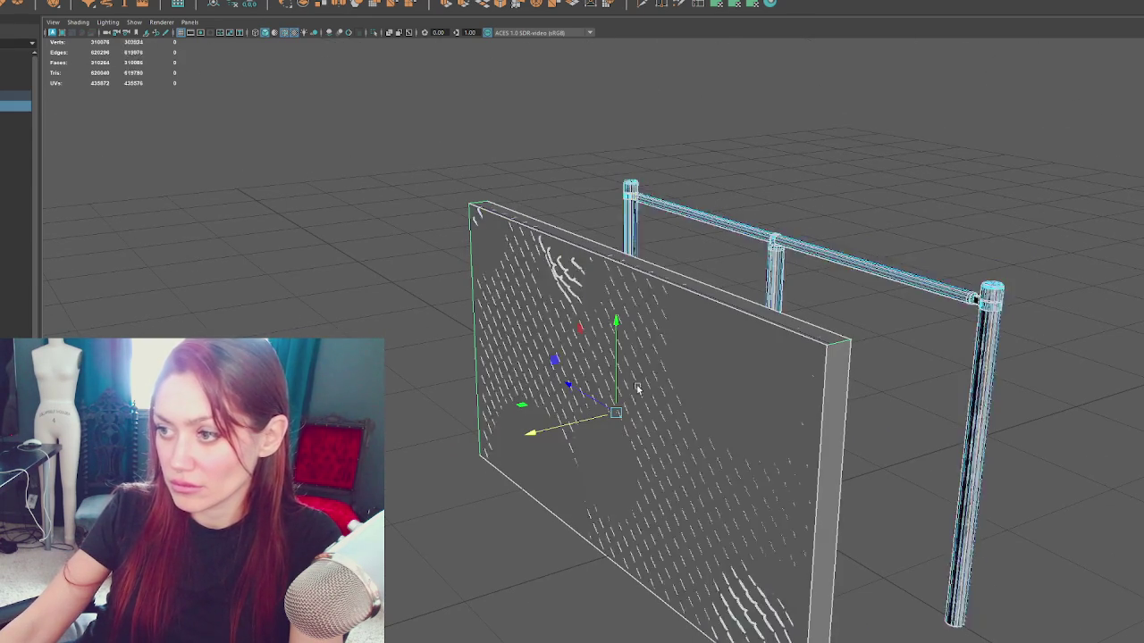
Step: Nudge the grey panel along its axis and select the wall's top strip of faces
{"action": "left_click_drag", "start_coordinate": [576, 420], "coordinate": [579, 417]}
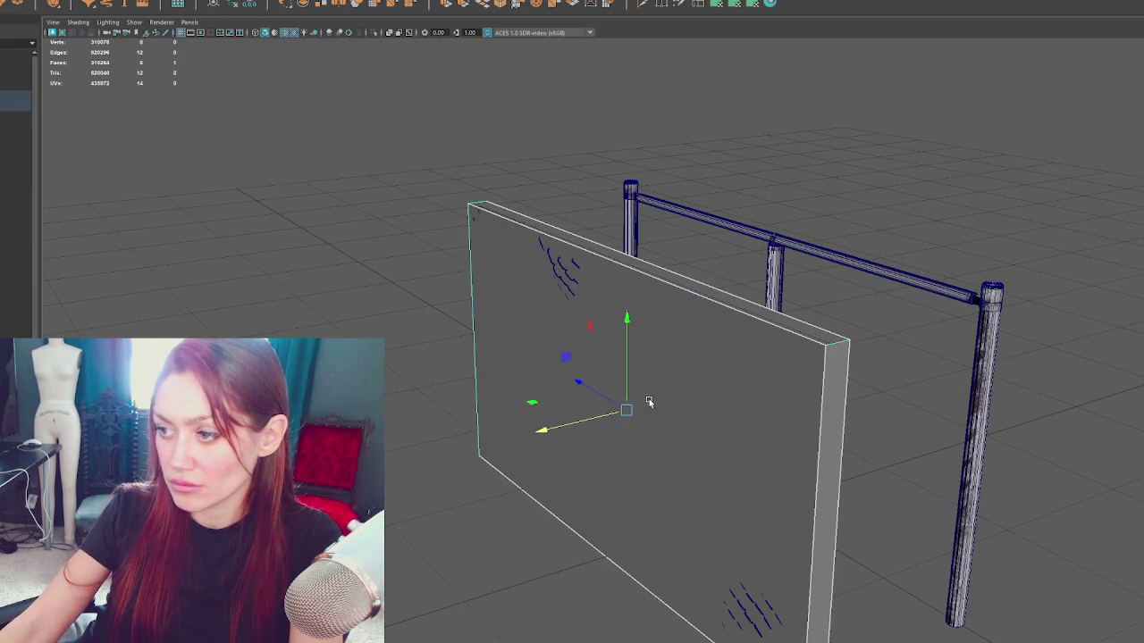
{"action": "key", "text": "ctrl+F11"}
{"action": "left_click_drag", "start_coordinate": [574, 427], "coordinate": [512, 372]}
{"action": "left_click", "coordinate": [464, 283]}
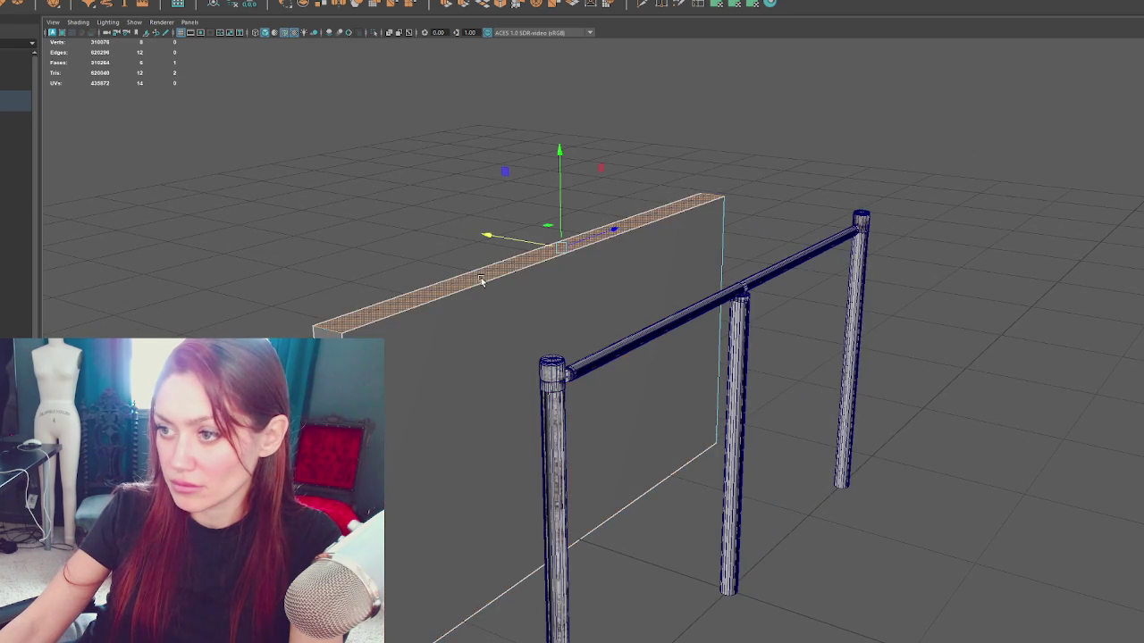
{"action": "left_click_drag", "start_coordinate": [557, 206], "coordinate": [708, 297]}
{"action": "left_click", "coordinate": [468, 138]}
Step: Select the rails and posts and switch display to show the chain-link fence
{"action": "left_click_drag", "start_coordinate": [468, 137], "coordinate": [483, 131]}
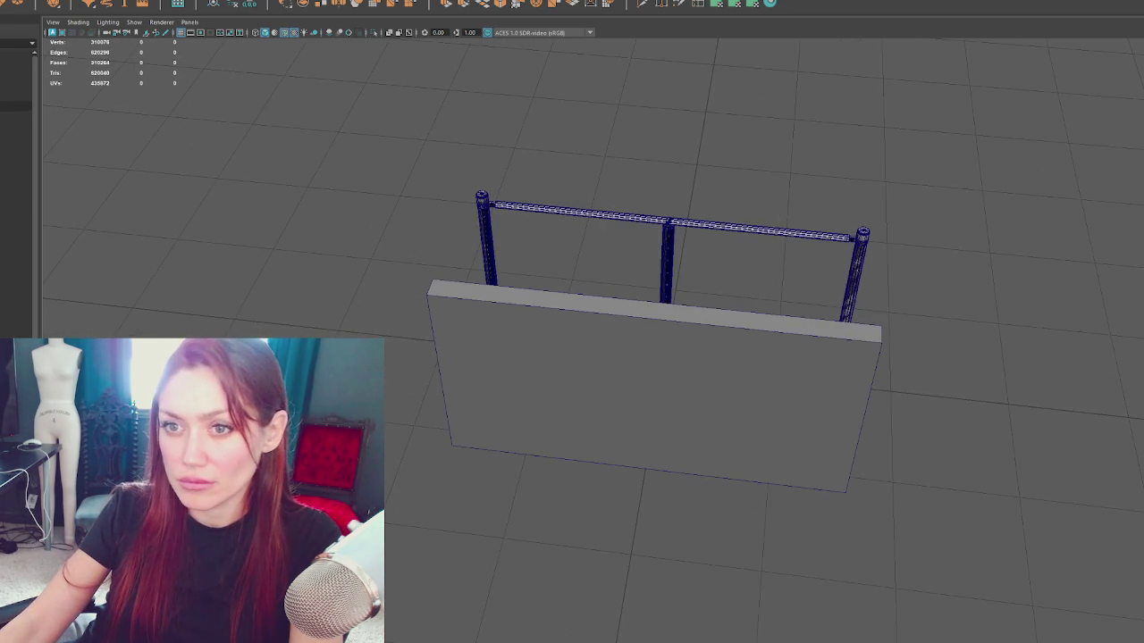
{"action": "left_click", "coordinate": [16, 127]}
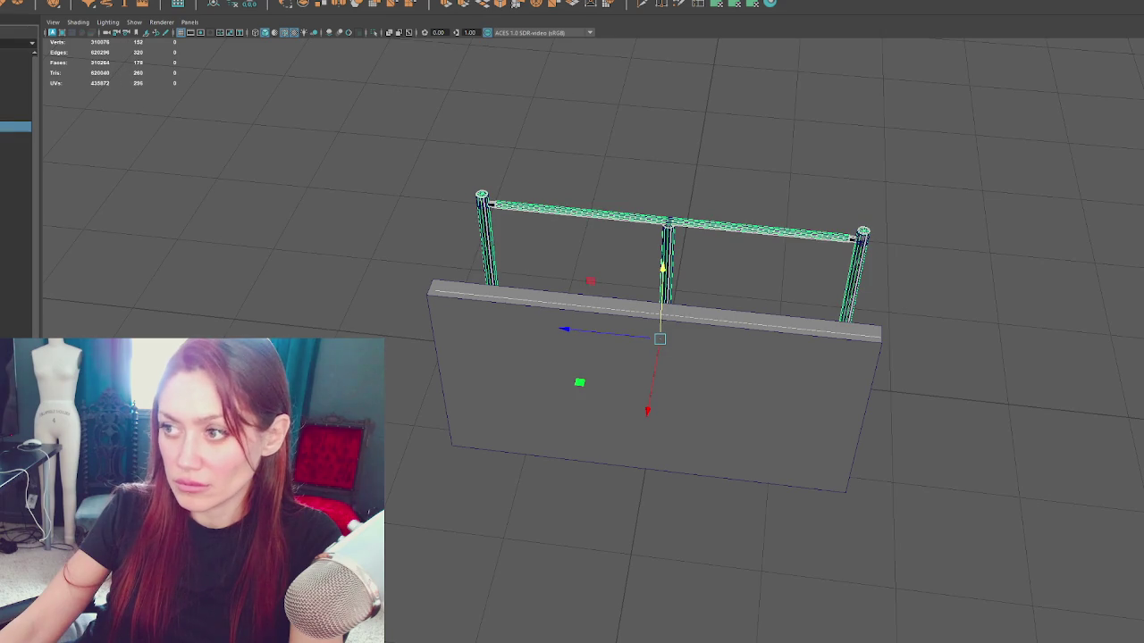
{"action": "key", "text": "6"}
{"action": "mouse_move", "coordinate": [661, 295]}
{"action": "left_mouse_down"}
{"action": "mouse_move", "coordinate": [687, 212]}
{"action": "mouse_move", "coordinate": [792, 230]}
{"action": "mouse_move", "coordinate": [938, 228]}
{"action": "left_mouse_up"}
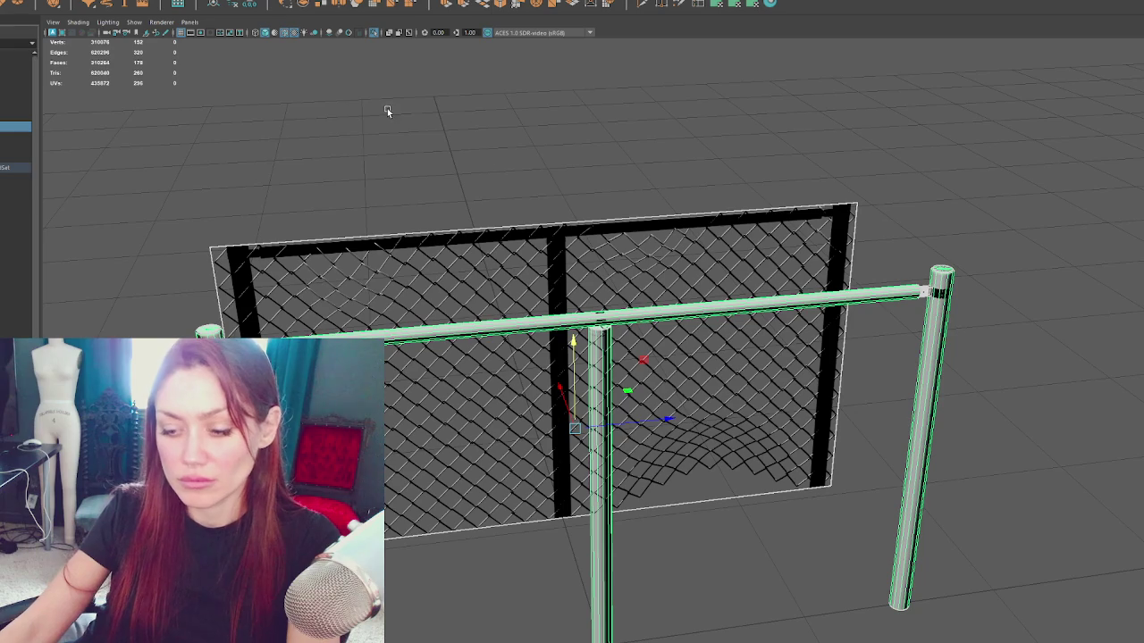
Step: Select the rails and posts and switch the viewport to shaded display
{"action": "left_click", "coordinate": [480, 92]}
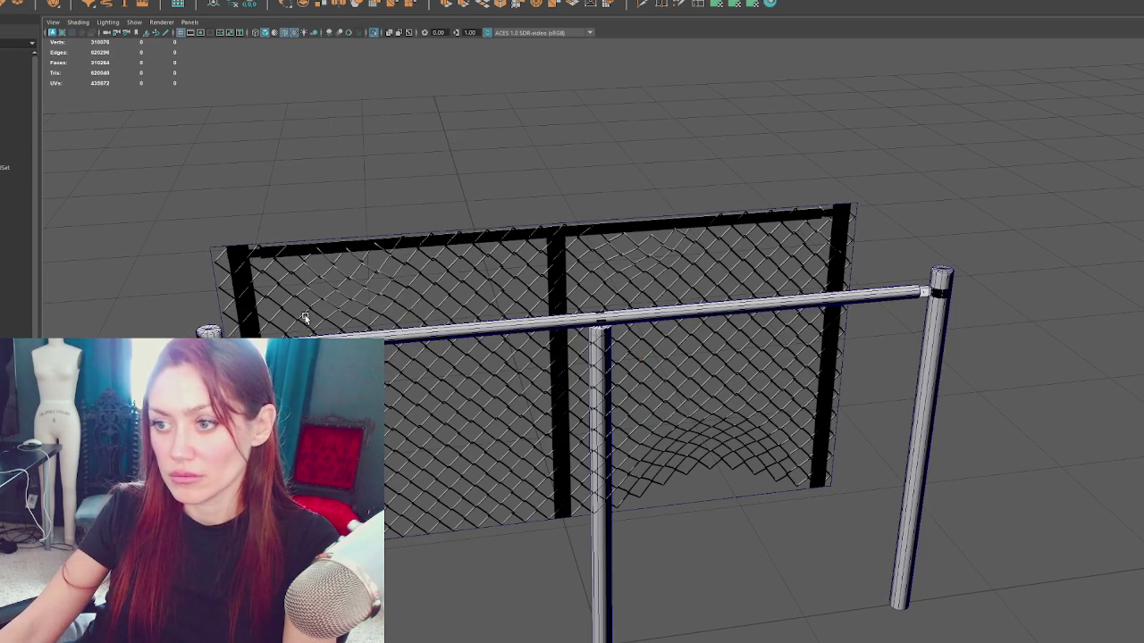
{"action": "left_click", "coordinate": [14, 143]}
{"action": "left_click", "coordinate": [13, 96]}
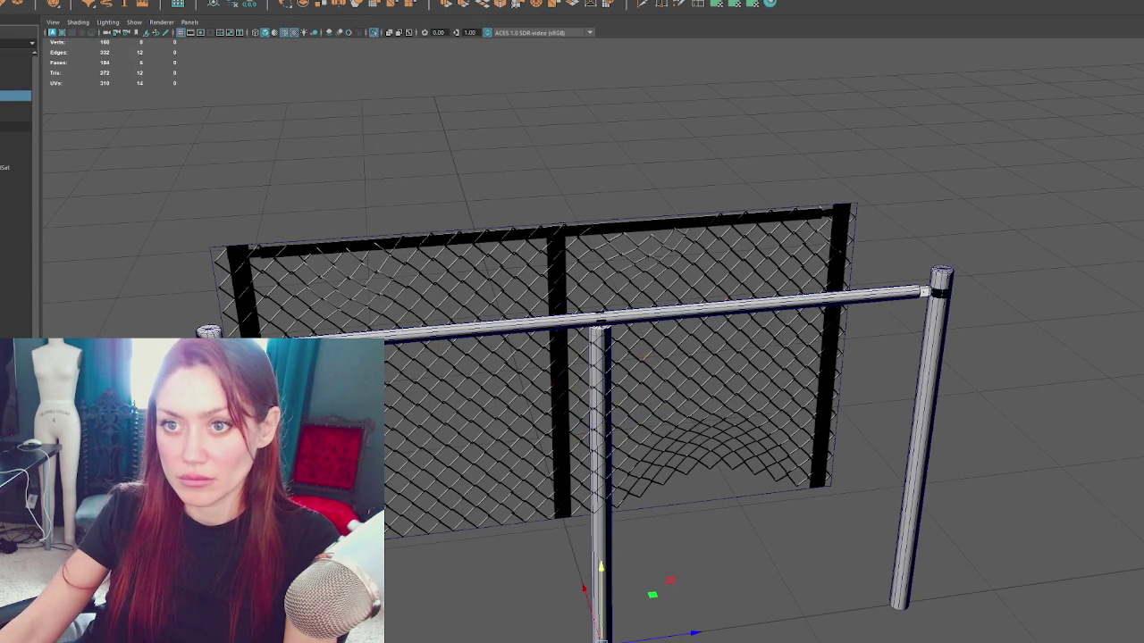
{"action": "left_click", "coordinate": [13, 126]}
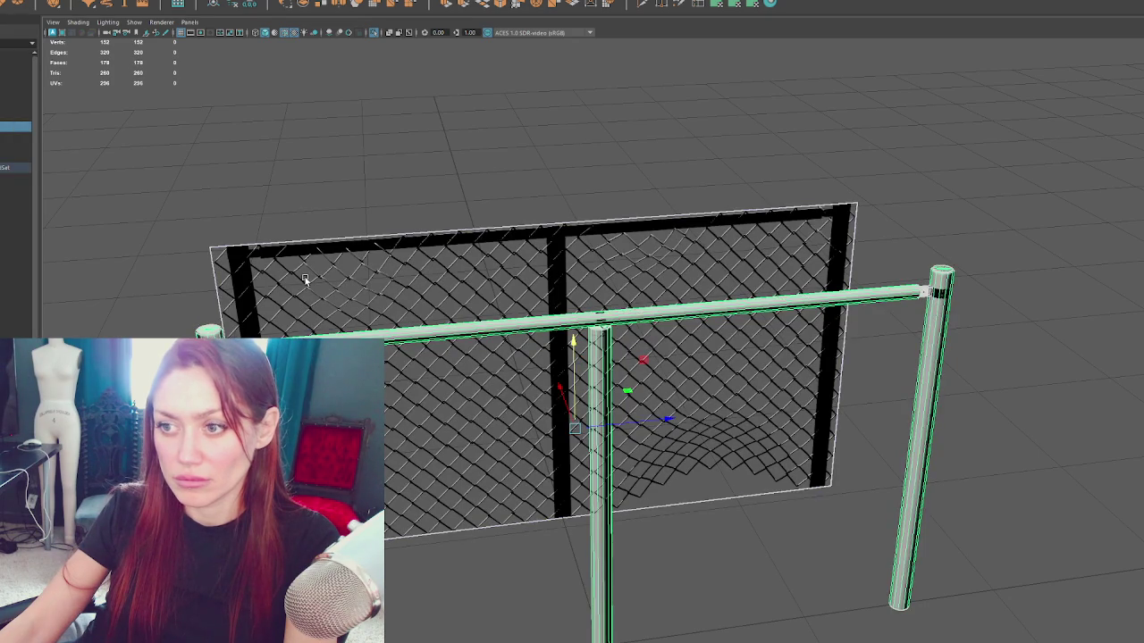
{"action": "left_click_drag", "start_coordinate": [345, 274], "coordinate": [606, 266]}
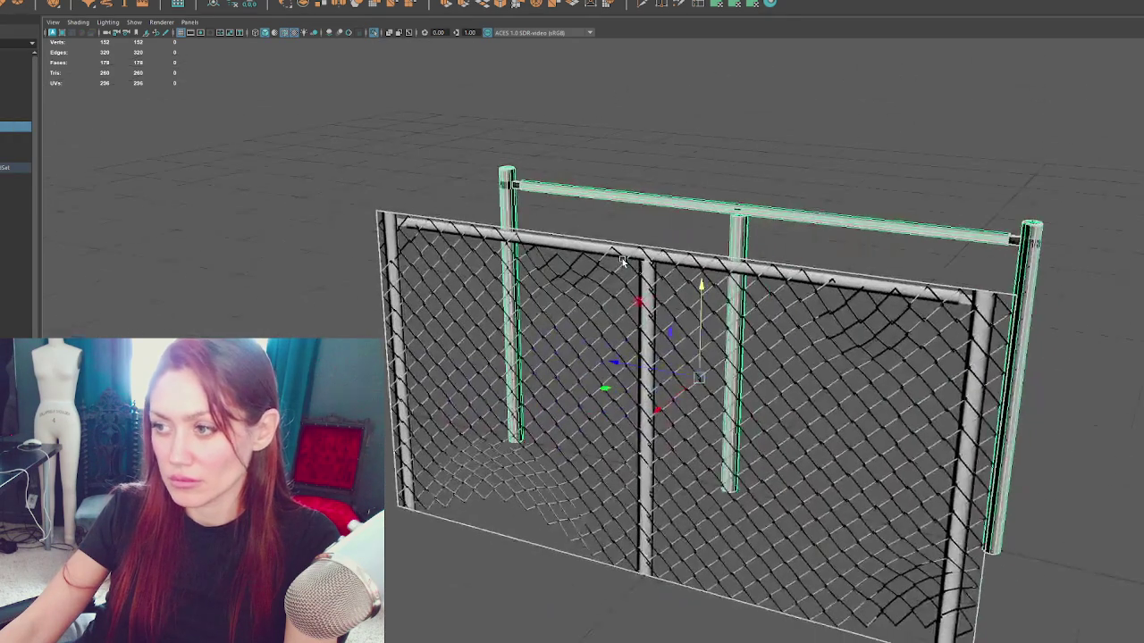
{"action": "key", "text": "5"}
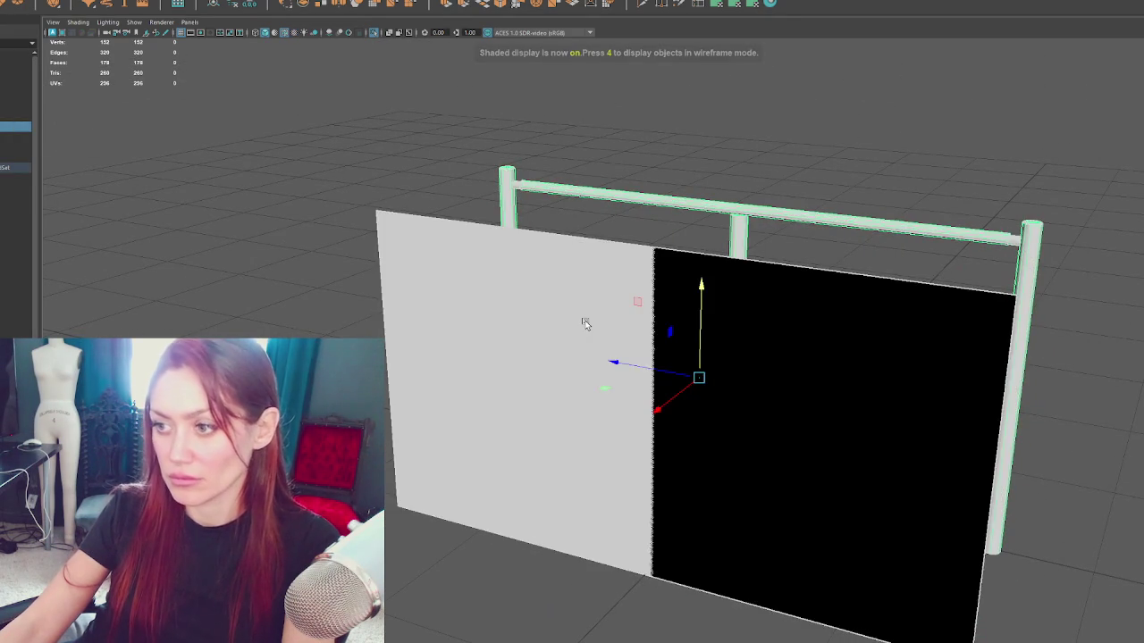
{"action": "left_click", "coordinate": [628, 176]}
{"action": "mouse_move", "coordinate": [629, 176]}
{"action": "left_mouse_down"}
{"action": "mouse_move", "coordinate": [475, 193]}
{"action": "mouse_move", "coordinate": [642, 172]}
{"action": "left_mouse_up"}
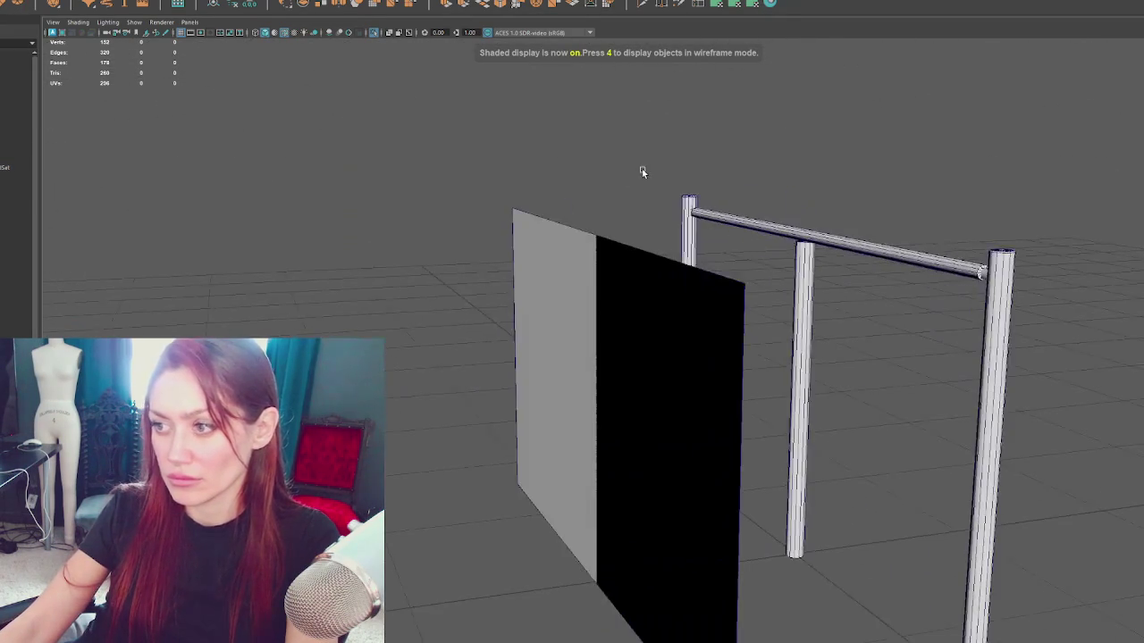
Step: Select the black plane and middle pole, leaving the File menu unused
{"action": "left_click", "coordinate": [15, 139]}
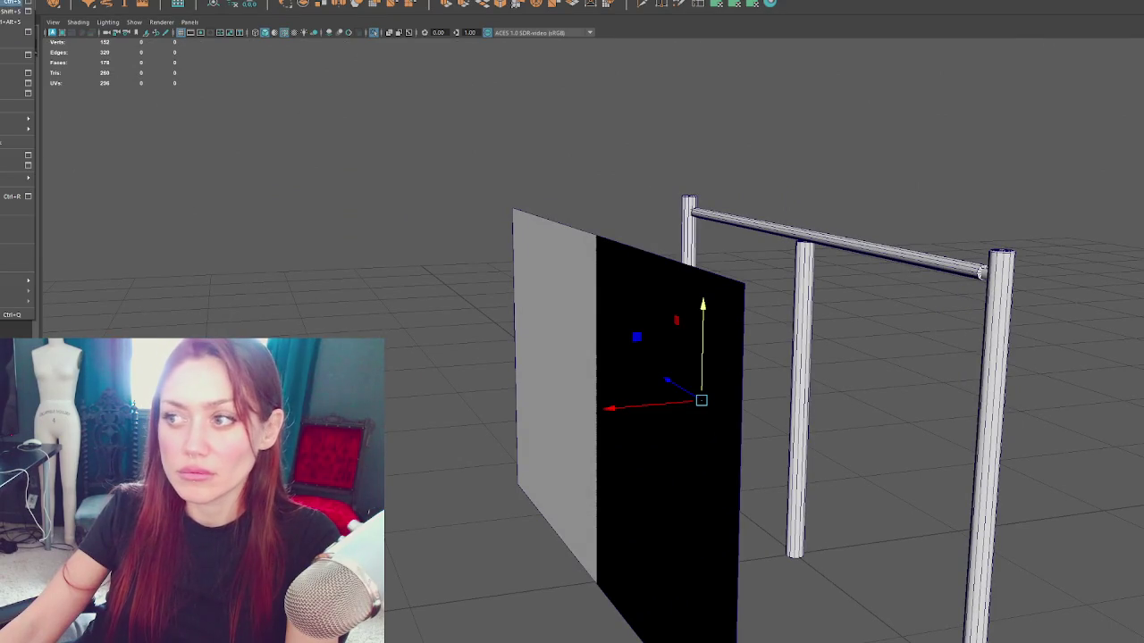
{"action": "left_click", "coordinate": [18, 93]}
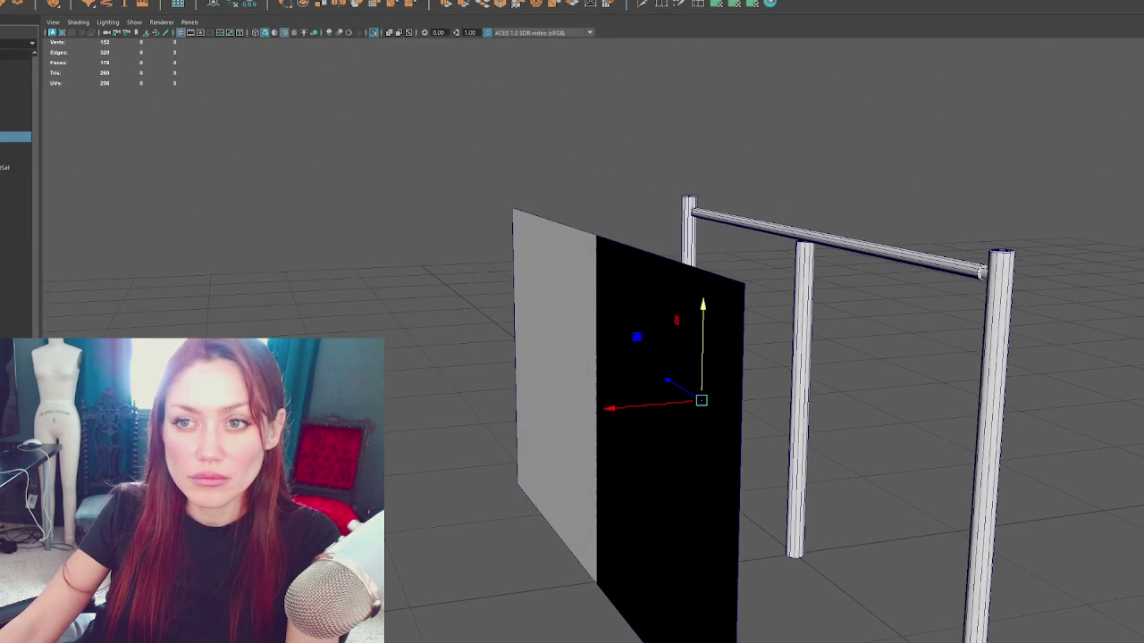
{"action": "left_click", "coordinate": [15, 126]}
{"action": "left_click", "coordinate": [15, 148]}
{"action": "left_click", "coordinate": [9, 2]}
{"action": "left_click", "coordinate": [18, 93]}
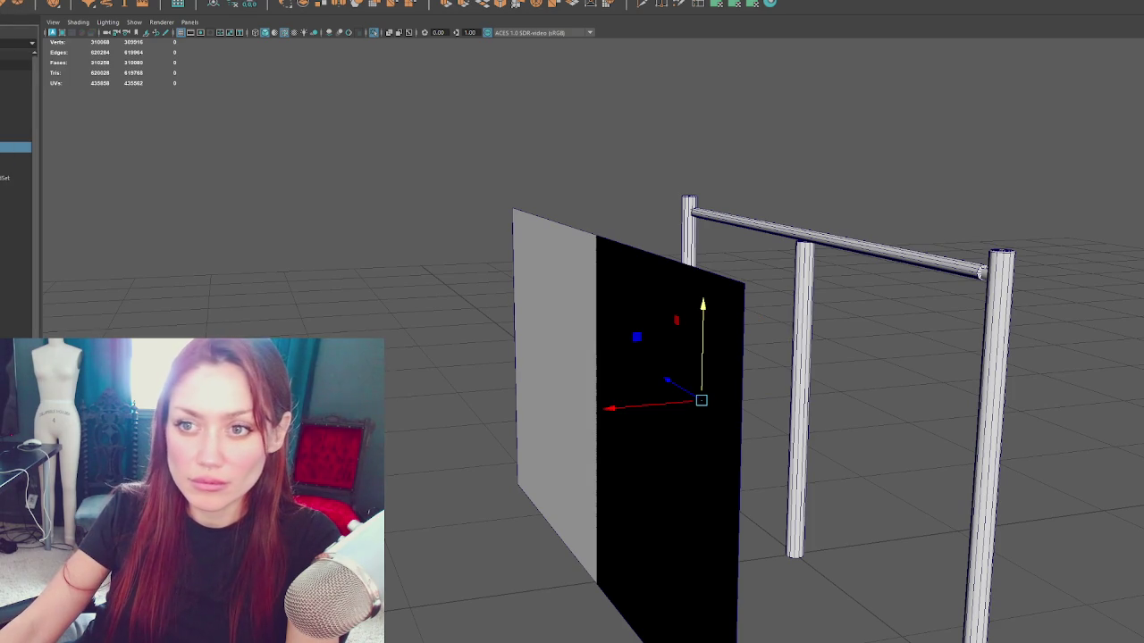
Step: Move the grey plane's and pole frame's pivots down to the plane's bottom edge
{"action": "left_click", "coordinate": [15, 105]}
{"action": "mouse_move", "coordinate": [705, 372]}
{"action": "left_mouse_down", "text": "alt"}
{"action": "mouse_move", "coordinate": [492, 255]}
{"action": "mouse_move", "coordinate": [510, 264]}
{"action": "left_mouse_up", "text": "alt"}
{"action": "key", "text": "d"}
{"action": "mouse_move", "coordinate": [423, 309]}
{"action": "left_mouse_down"}
{"action": "mouse_move", "coordinate": [434, 472]}
{"action": "mouse_move", "coordinate": [430, 428]}
{"action": "left_mouse_up"}
{"action": "left_click_drag", "start_coordinate": [423, 375], "coordinate": [421, 417]}
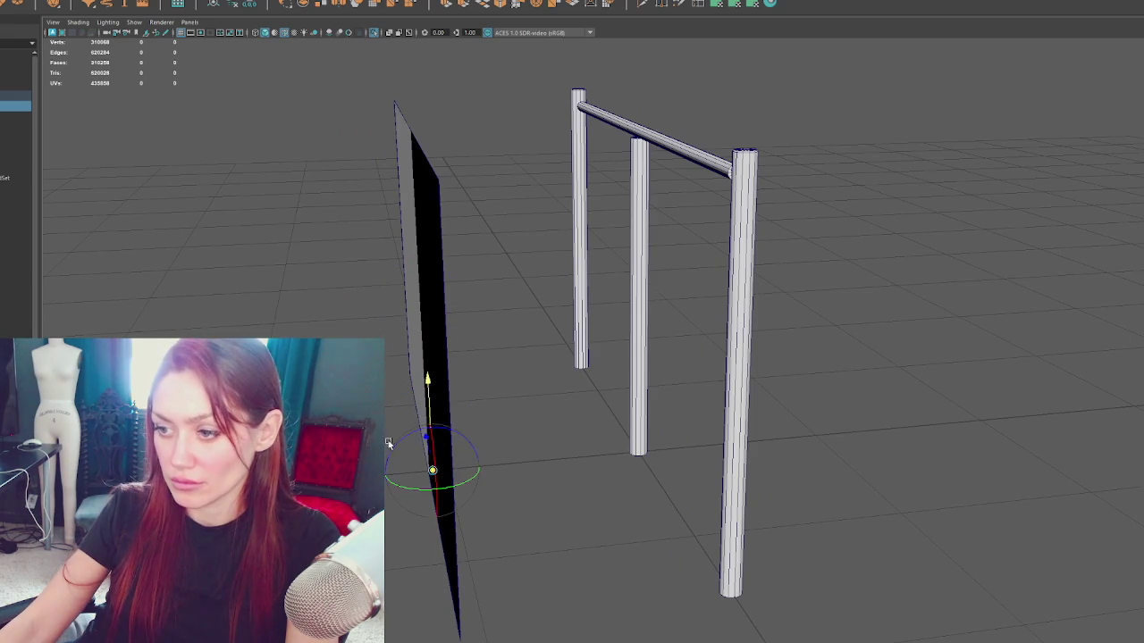
{"action": "left_click", "coordinate": [638, 429]}
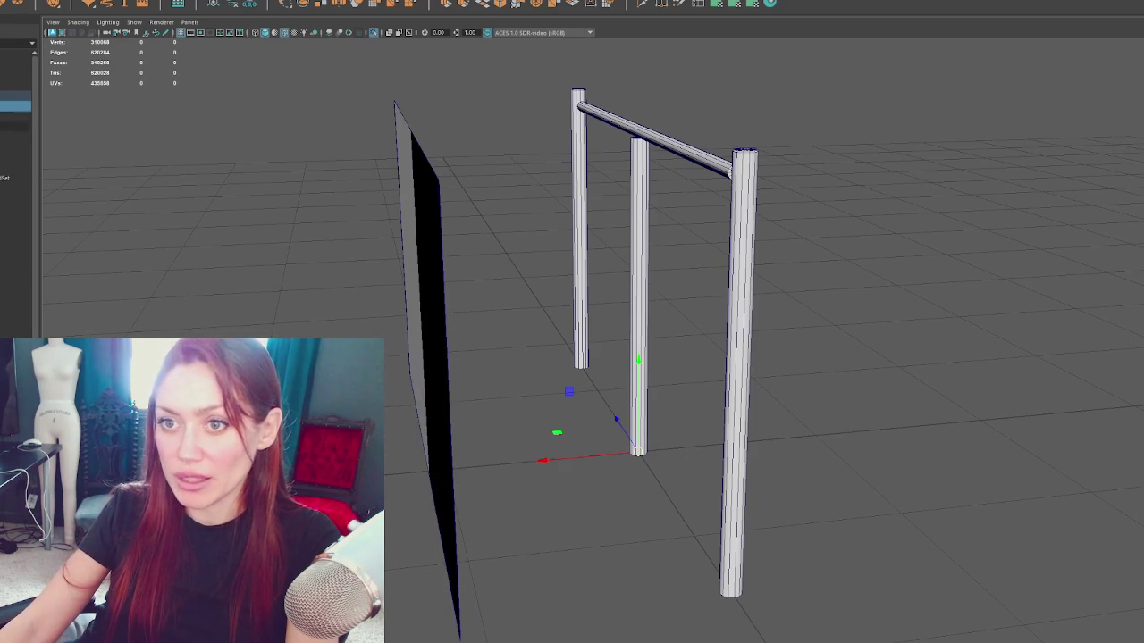
{"action": "left_click", "coordinate": [15, 136]}
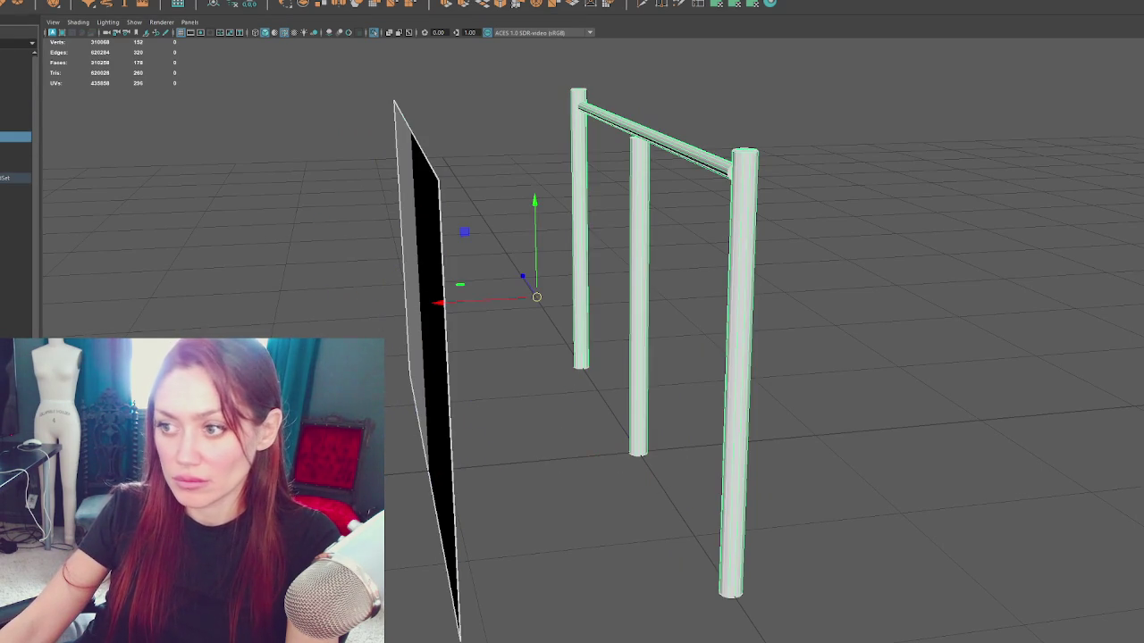
{"action": "mouse_move", "coordinate": [536, 204]}
{"action": "left_mouse_down"}
{"action": "mouse_move", "coordinate": [536, 460]}
{"action": "mouse_move", "coordinate": [490, 471]}
{"action": "mouse_move", "coordinate": [638, 452]}
{"action": "left_mouse_up"}
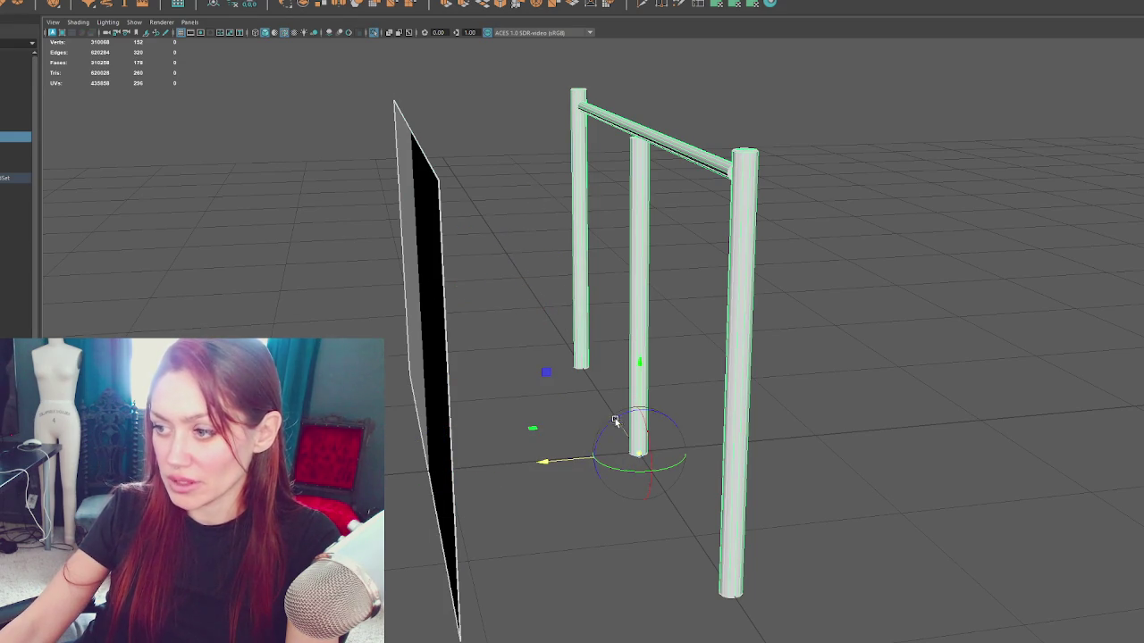
Step: Move the loose fence piece down toward the middle pole's base
{"action": "left_click", "coordinate": [15, 105]}
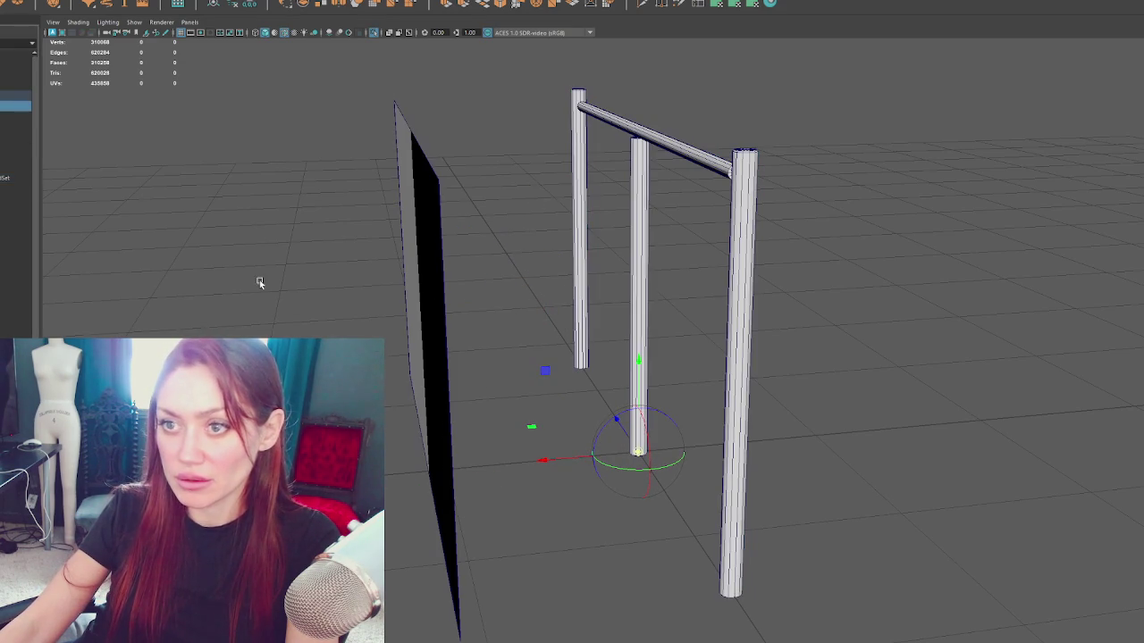
{"action": "key", "text": "e"}
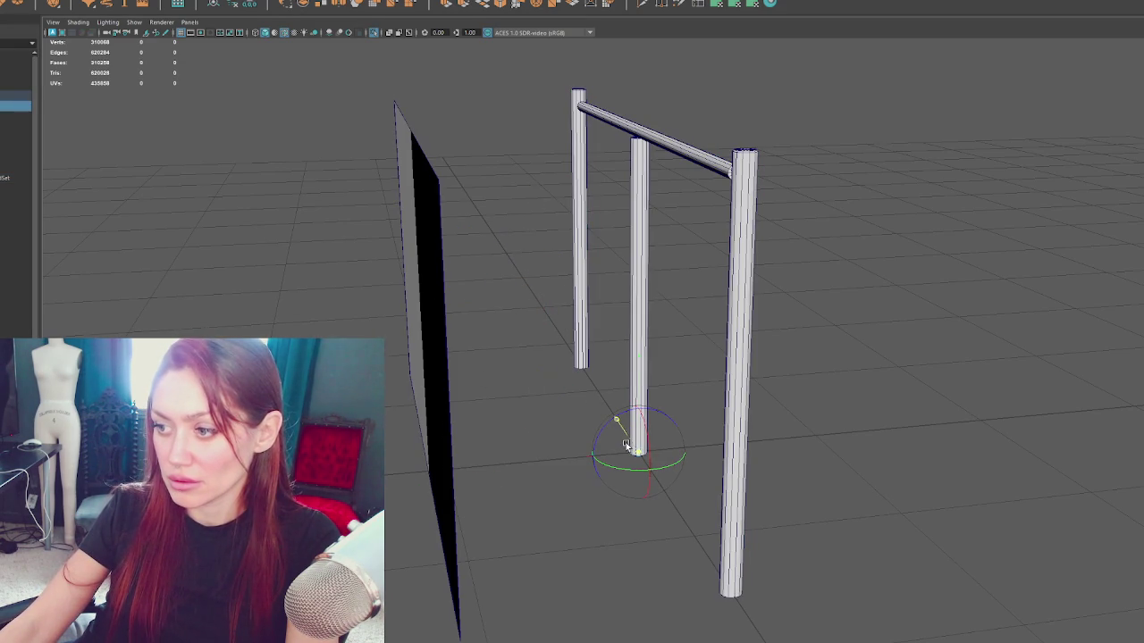
{"action": "key", "text": "w"}
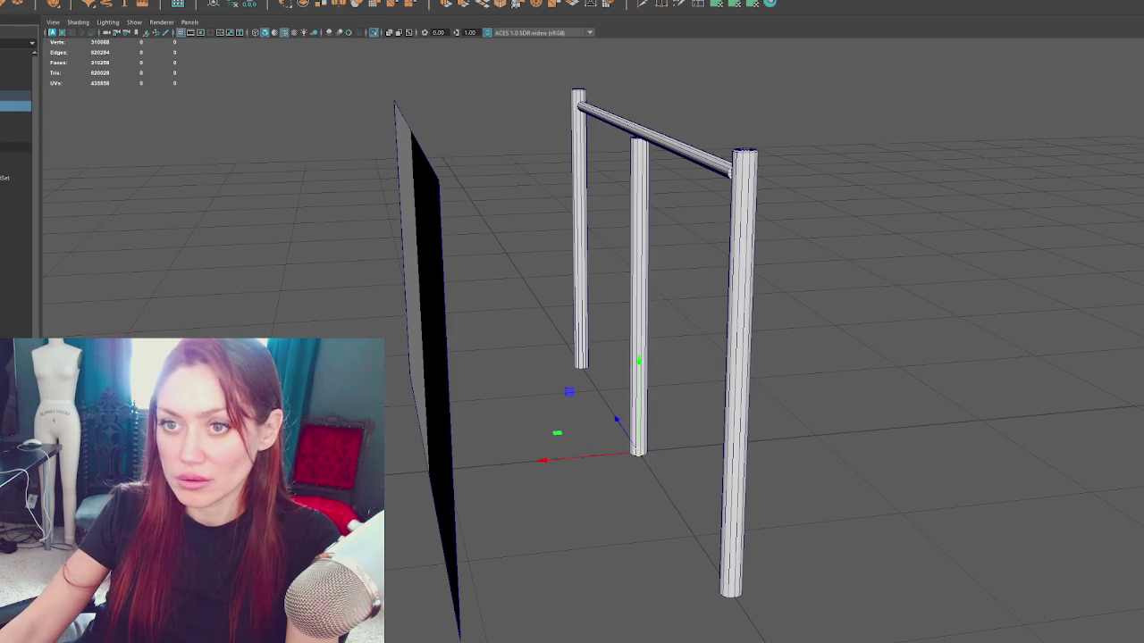
{"action": "left_click", "coordinate": [15, 147]}
{"action": "left_click_drag", "start_coordinate": [528, 215], "coordinate": [531, 462]}
{"action": "mouse_move", "coordinate": [444, 471]}
{"action": "left_mouse_down"}
{"action": "mouse_move", "coordinate": [599, 472]}
{"action": "mouse_move", "coordinate": [616, 427]}
{"action": "left_mouse_up"}
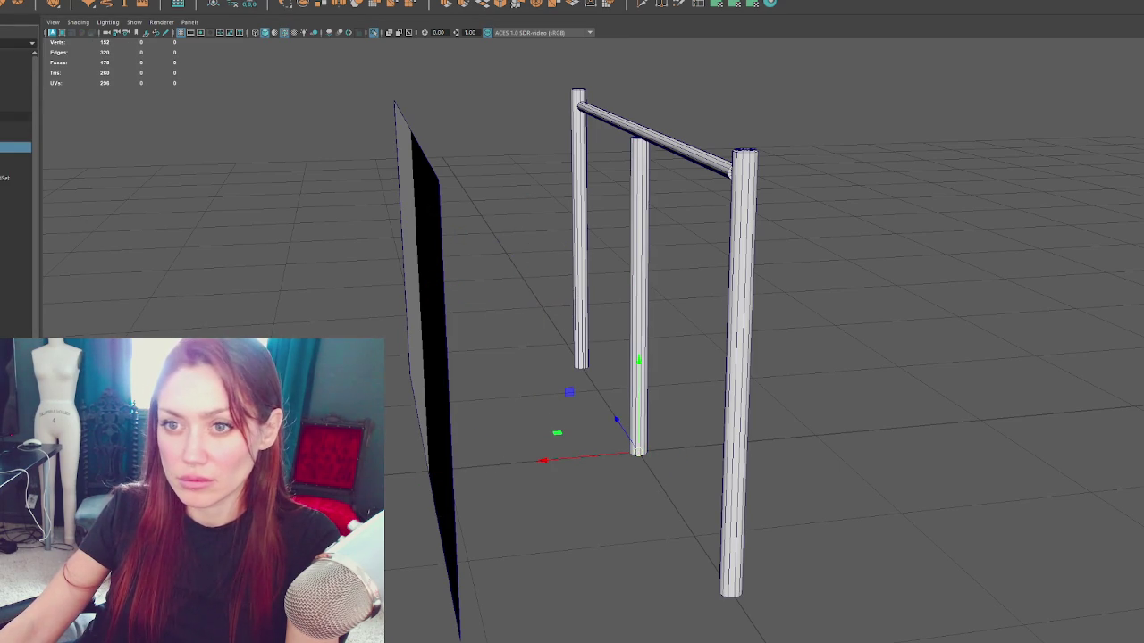
Step: Select the fence's pipe objects and export them with File > Export Selection
{"action": "left_click", "coordinate": [15, 96]}
{"action": "left_click", "coordinate": [15, 146]}
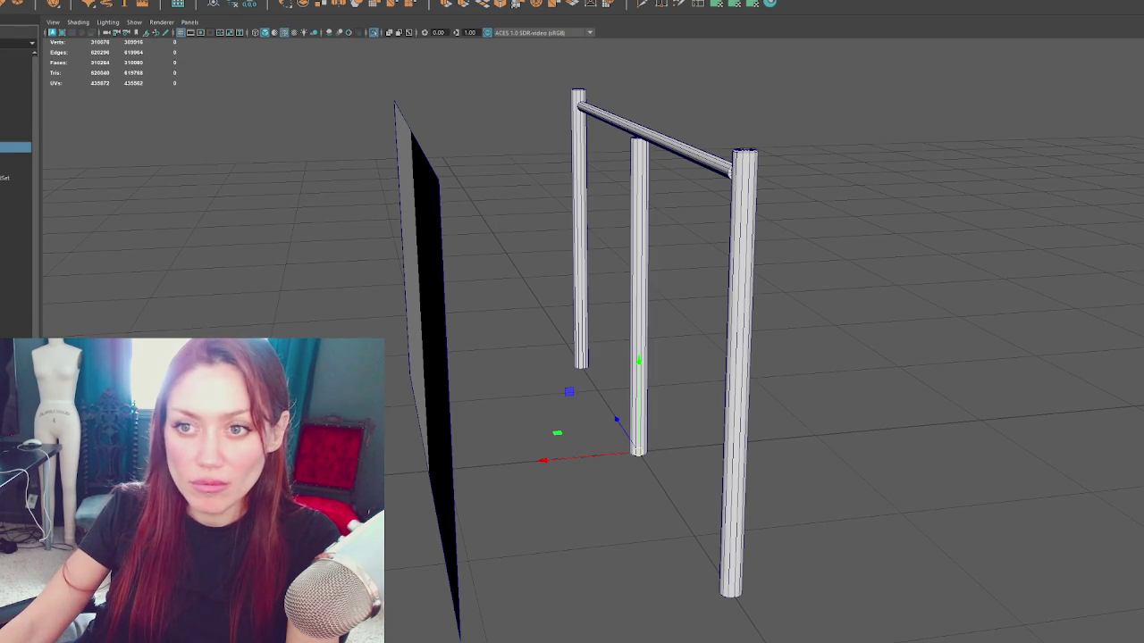
{"action": "left_click", "coordinate": [5, 139]}
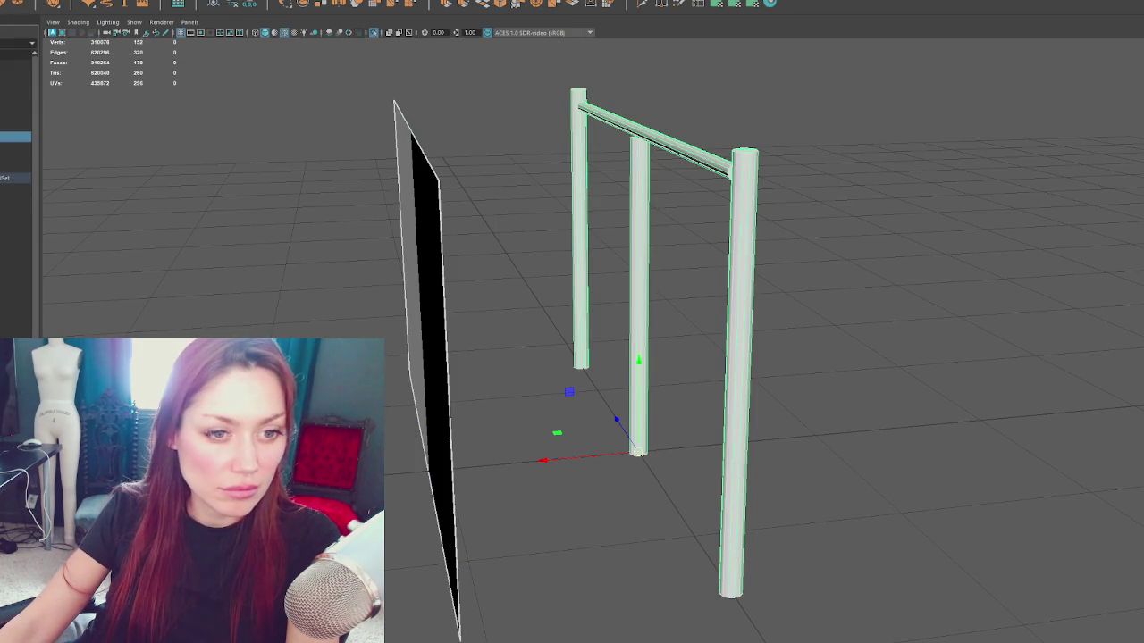
{"action": "left_click", "coordinate": [14, 127]}
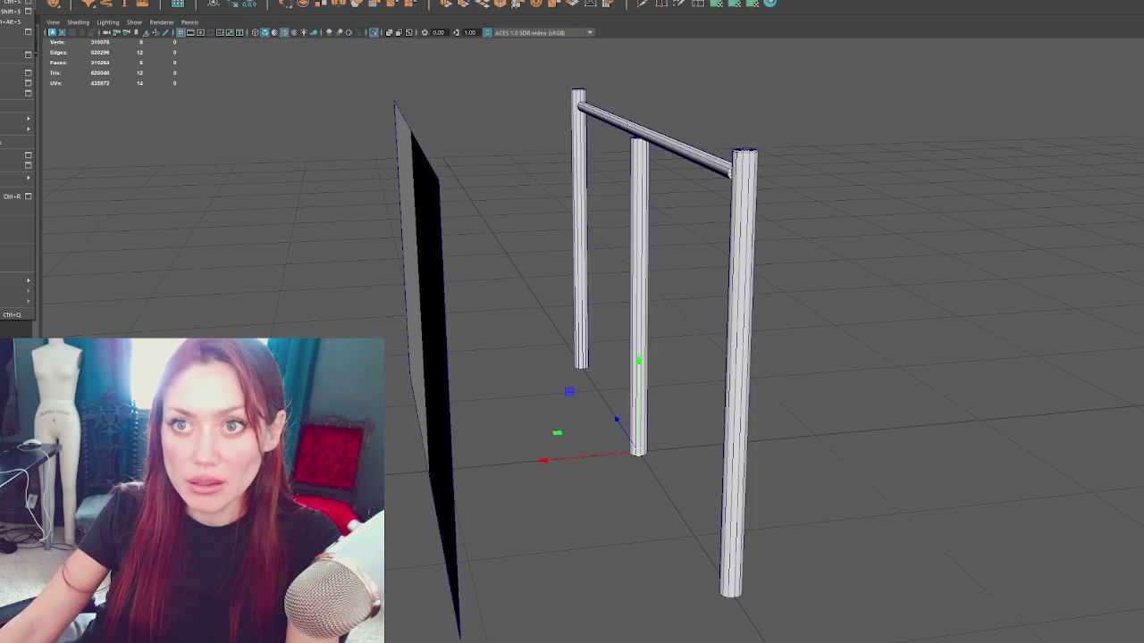
{"action": "left_click", "coordinate": [11, 88]}
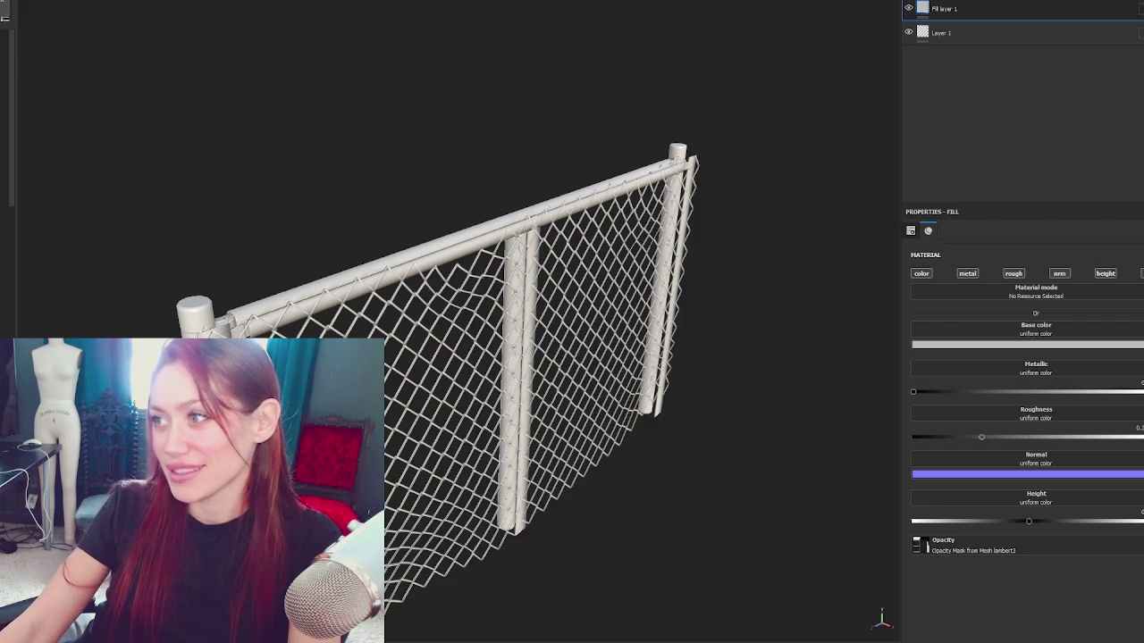
Step: Orbit the textured fence to view it head-on, around, and from the left
{"action": "mouse_move", "coordinate": [476, 141]}
{"action": "left_mouse_down"}
{"action": "mouse_move", "coordinate": [799, 119]}
{"action": "mouse_move", "coordinate": [518, 112]}
{"action": "mouse_move", "coordinate": [490, 128]}
{"action": "mouse_move", "coordinate": [390, 108]}
{"action": "mouse_move", "coordinate": [431, 163]}
{"action": "mouse_move", "coordinate": [91, 46]}
{"action": "left_mouse_up"}
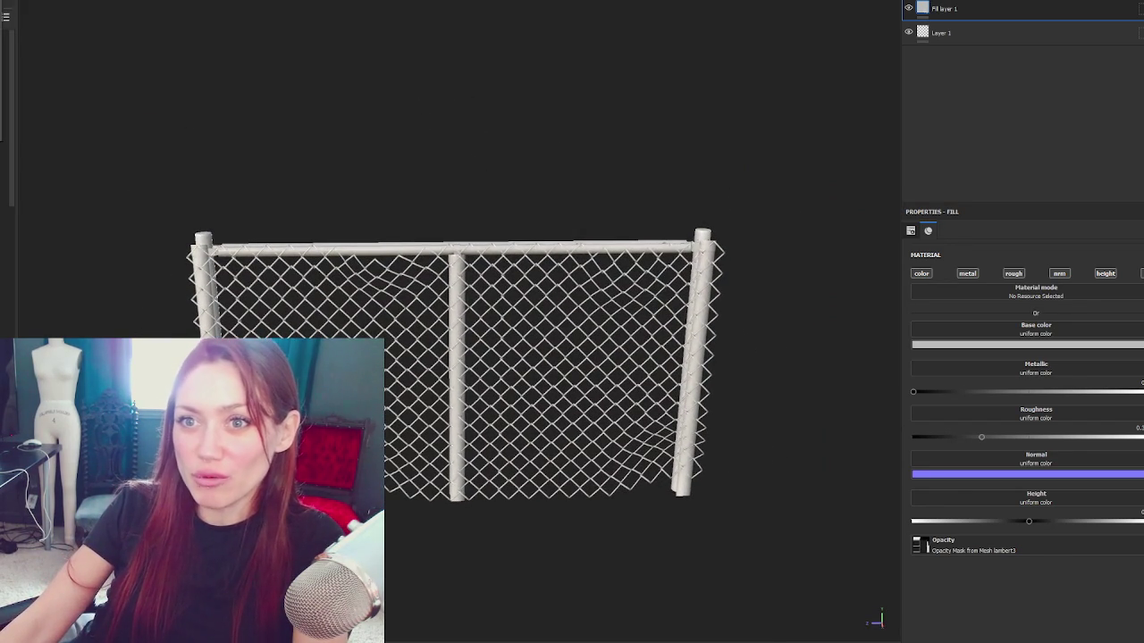
{"action": "mouse_move", "coordinate": [506, 110]}
{"action": "left_mouse_down"}
{"action": "mouse_move", "coordinate": [570, 117]}
{"action": "mouse_move", "coordinate": [289, 89]}
{"action": "mouse_move", "coordinate": [607, 88]}
{"action": "left_mouse_up"}
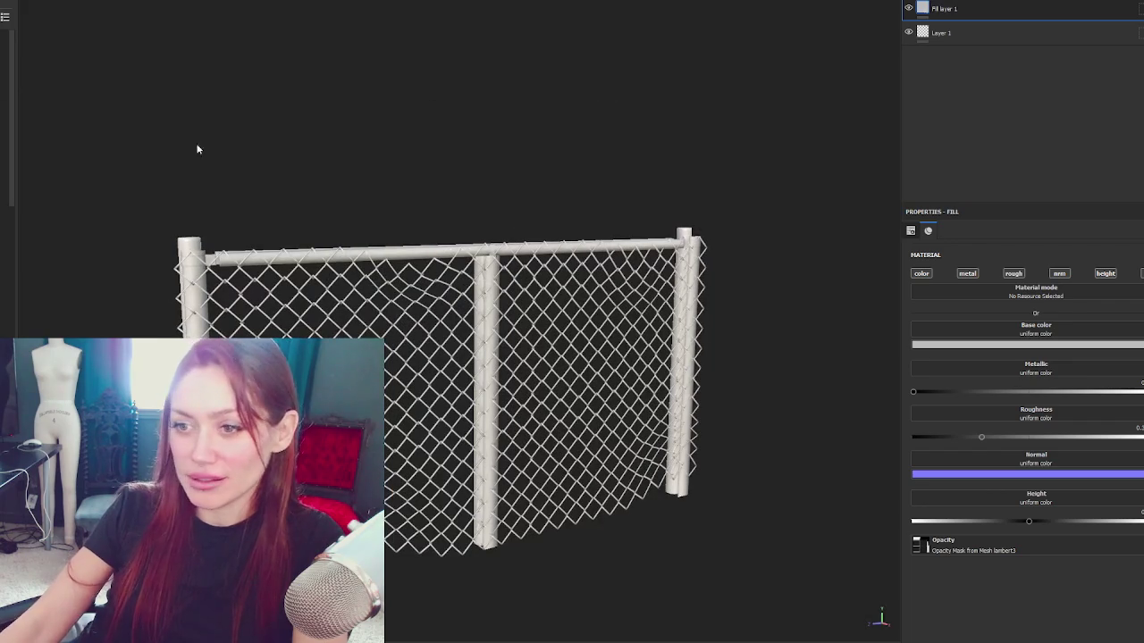
{"action": "mouse_move", "coordinate": [590, 206]}
{"action": "left_mouse_down"}
{"action": "mouse_move", "coordinate": [557, 173]}
{"action": "mouse_move", "coordinate": [335, 157]}
{"action": "left_mouse_up"}
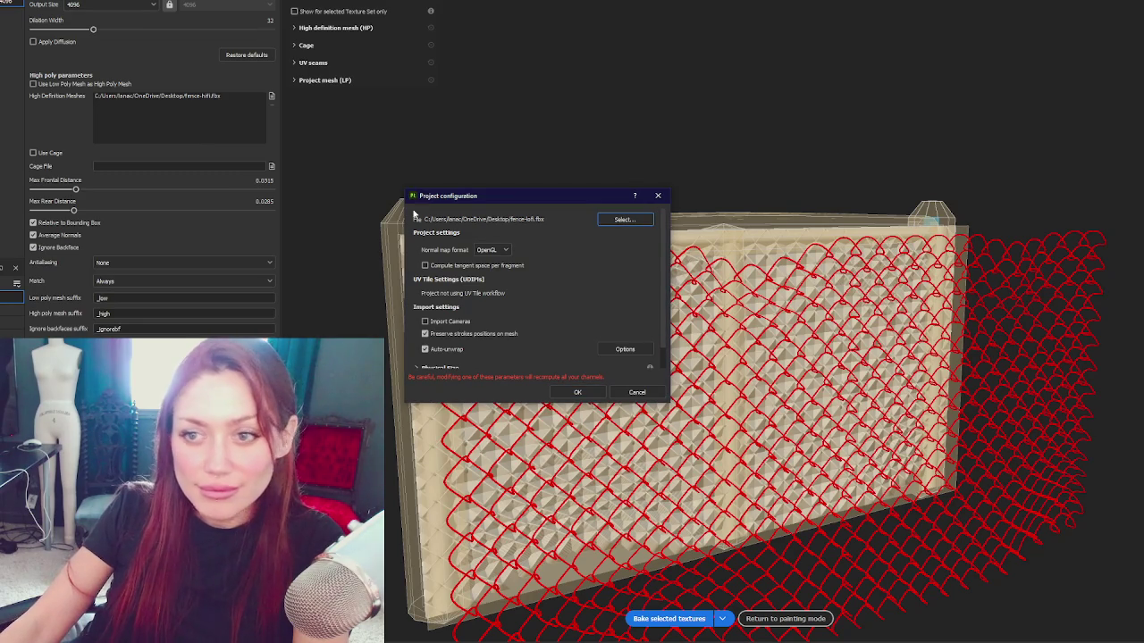
Step: Confirm the project configuration, set max frontal distance to 0.0198, and load fence-cage.fbx as cage
{"action": "left_click", "coordinate": [577, 391]}
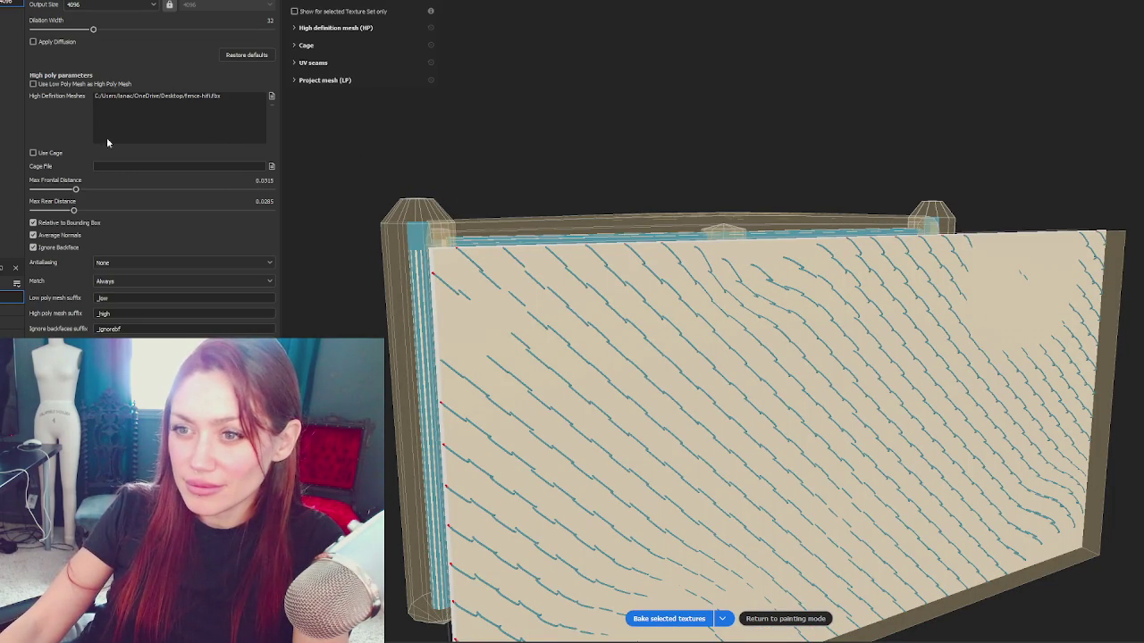
{"action": "left_click_drag", "start_coordinate": [76, 192], "coordinate": [67, 191]}
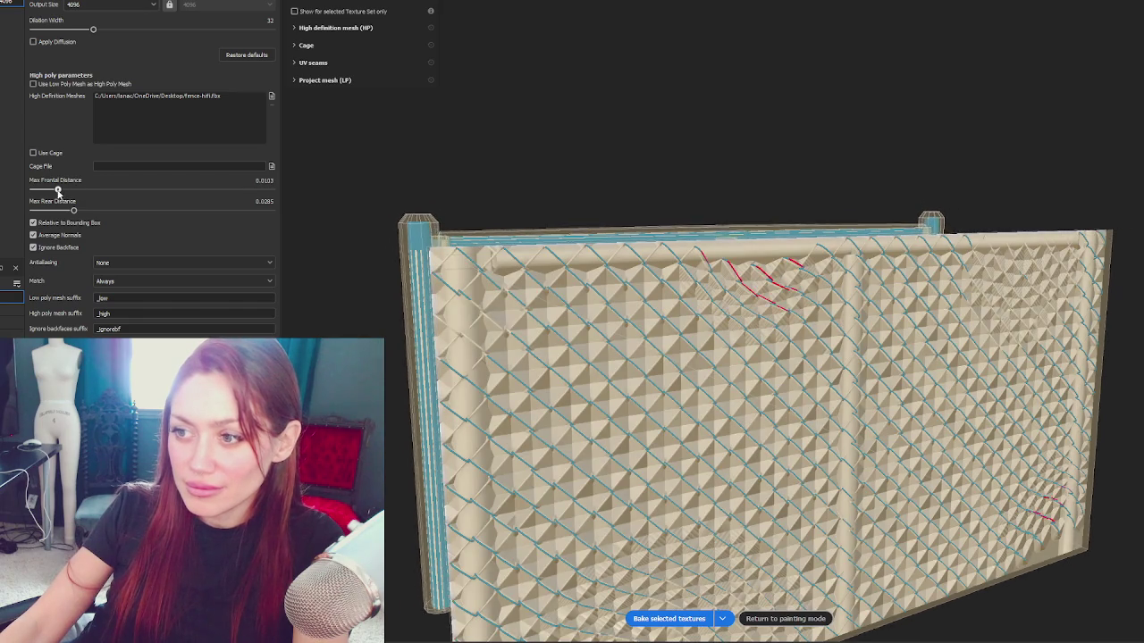
{"action": "left_click", "coordinate": [270, 167]}
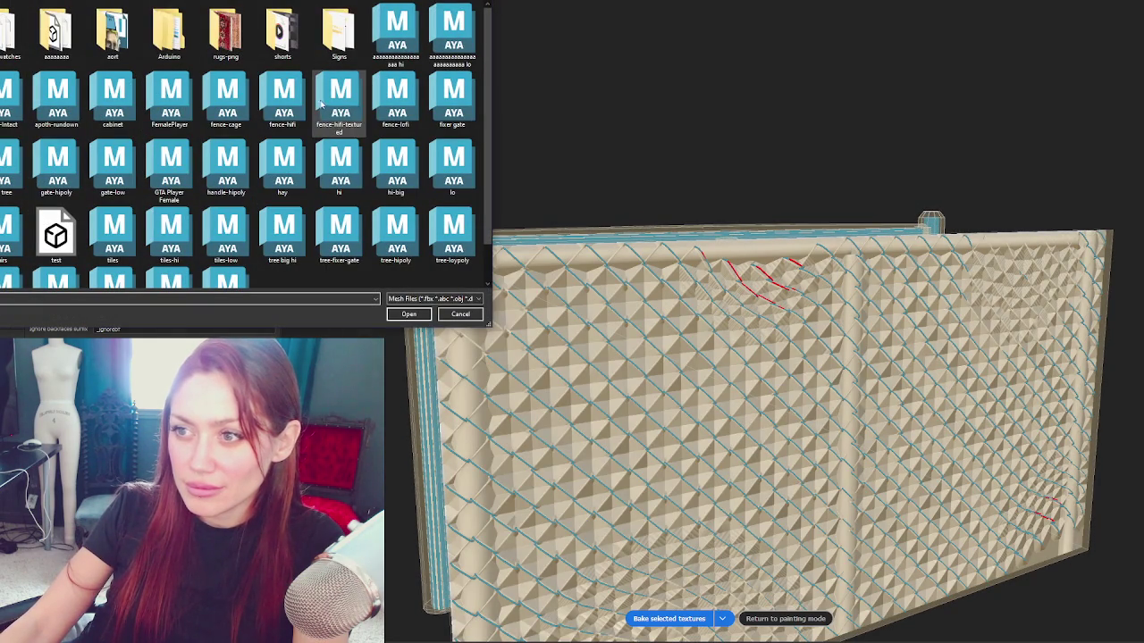
{"action": "key", "text": "Escape"}
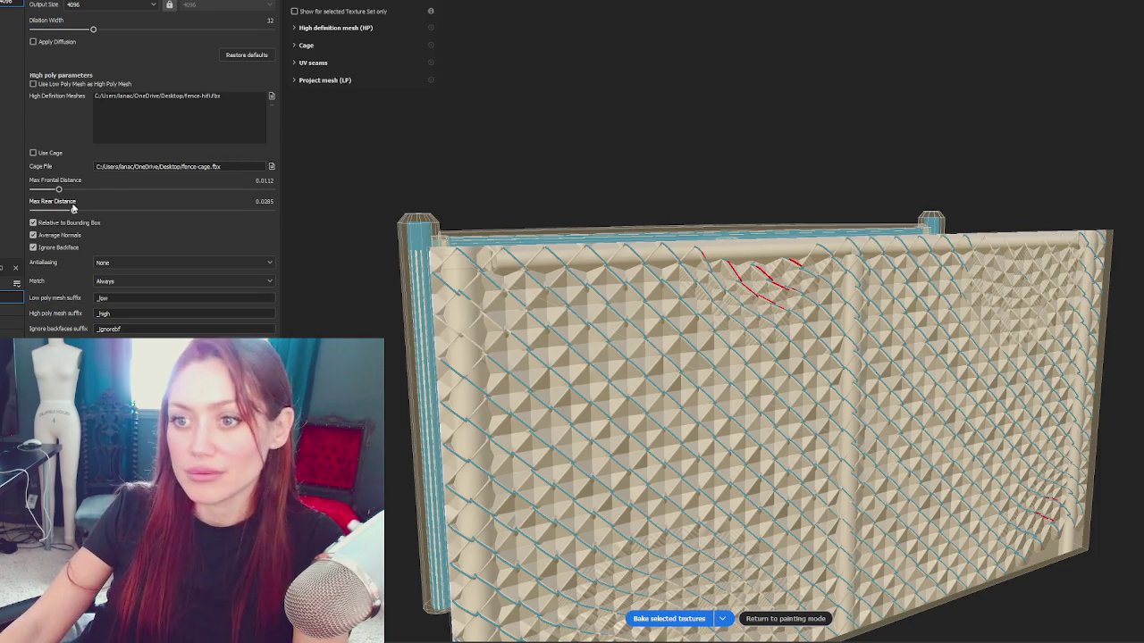
Step: Raise the rear and frontal bake distances to frontal 0.0379 and check the fence edge-on
{"action": "left_click_drag", "start_coordinate": [57, 210], "coordinate": [67, 190]}
{"action": "mouse_move", "coordinate": [715, 250]}
{"action": "left_mouse_down"}
{"action": "mouse_move", "coordinate": [781, 250]}
{"action": "mouse_move", "coordinate": [473, 157]}
{"action": "left_mouse_up"}
{"action": "mouse_move", "coordinate": [66, 190]}
{"action": "left_mouse_down"}
{"action": "mouse_move", "coordinate": [88, 190]}
{"action": "mouse_move", "coordinate": [51, 189]}
{"action": "mouse_move", "coordinate": [62, 191]}
{"action": "left_mouse_up"}
{"action": "mouse_move", "coordinate": [812, 215]}
{"action": "left_mouse_down"}
{"action": "mouse_move", "coordinate": [729, 187]}
{"action": "mouse_move", "coordinate": [695, 211]}
{"action": "mouse_move", "coordinate": [702, 274]}
{"action": "mouse_move", "coordinate": [774, 294]}
{"action": "mouse_move", "coordinate": [688, 223]}
{"action": "left_mouse_up"}
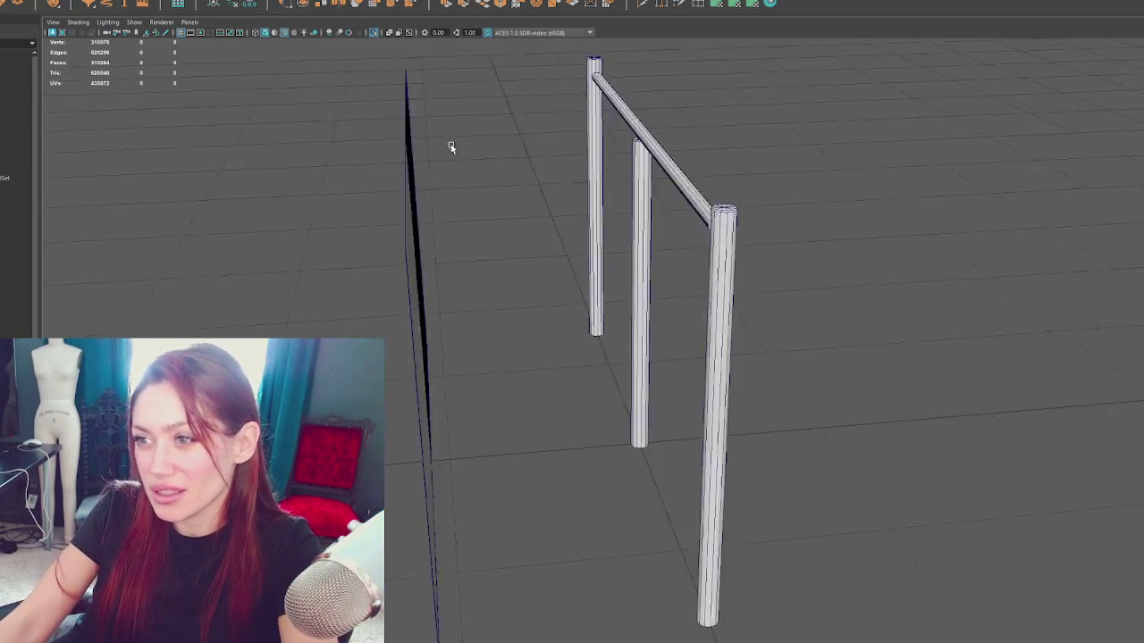
{"action": "left_click_drag", "start_coordinate": [451, 148], "coordinate": [389, 143]}
{"action": "mouse_move", "coordinate": [244, 192]}
{"action": "left_mouse_down"}
{"action": "mouse_move", "coordinate": [222, 187]}
{"action": "mouse_move", "coordinate": [280, 191]}
{"action": "left_mouse_up"}
Step: Select the black panel, reveal the chain-link mesh, and frame the fence edge-on
{"action": "left_click", "coordinate": [297, 158]}
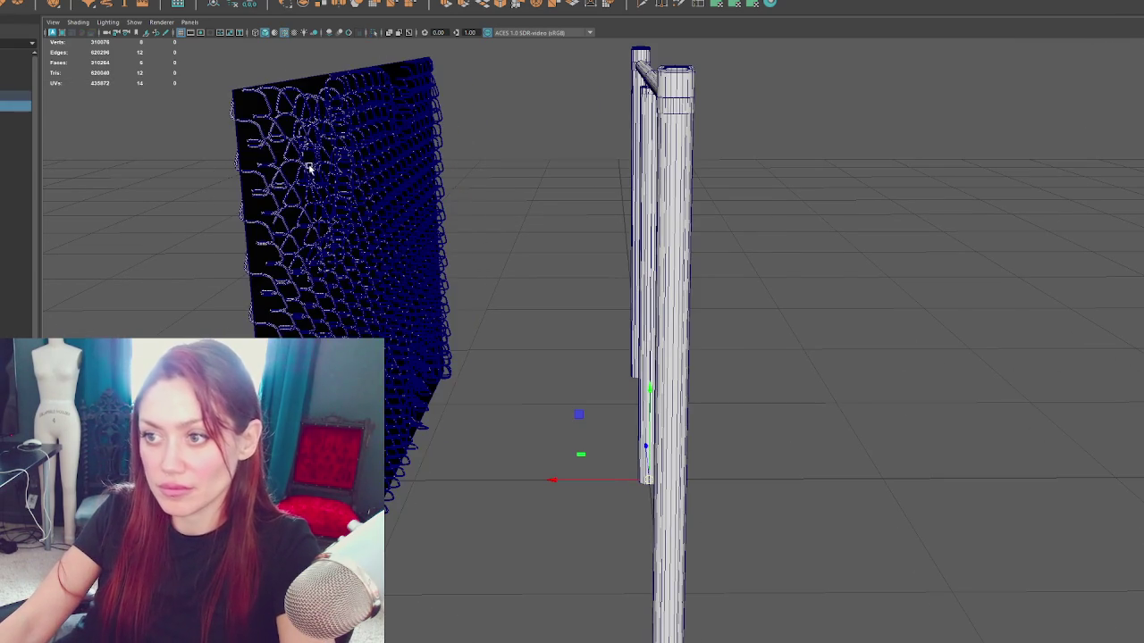
{"action": "key", "text": "ctrl+z"}
{"action": "key", "text": "f"}
{"action": "left_click_drag", "start_coordinate": [502, 191], "coordinate": [484, 216]}
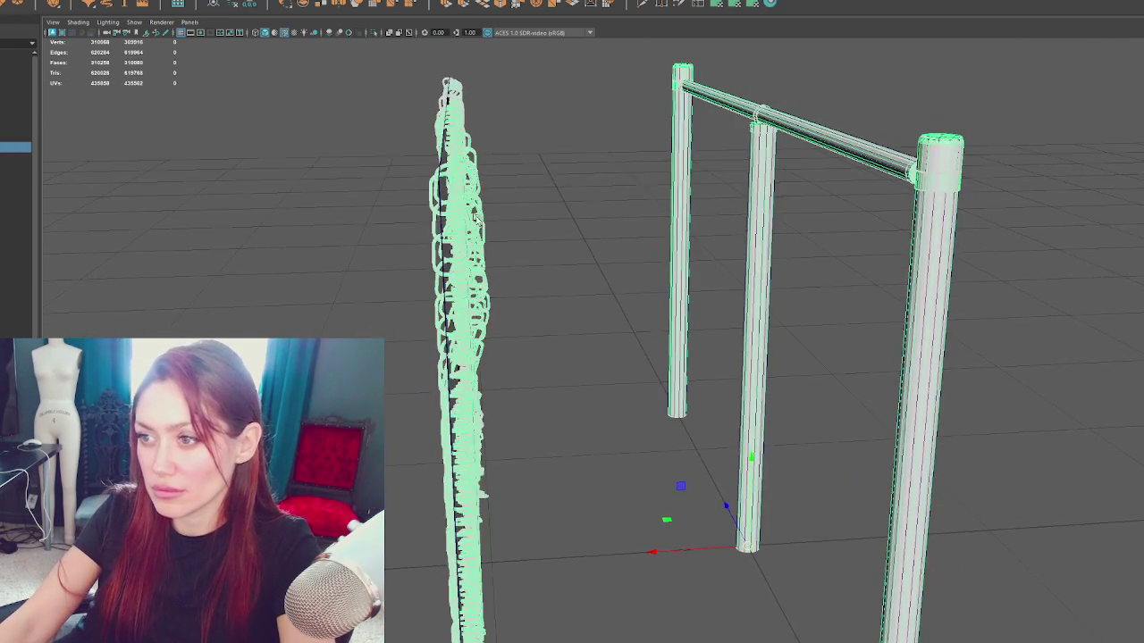
Step: Box-select the chain-link fence's vertices and start moving them along X in four views
{"action": "key", "text": "F8"}
{"action": "right_click", "coordinate": [526, 117]}
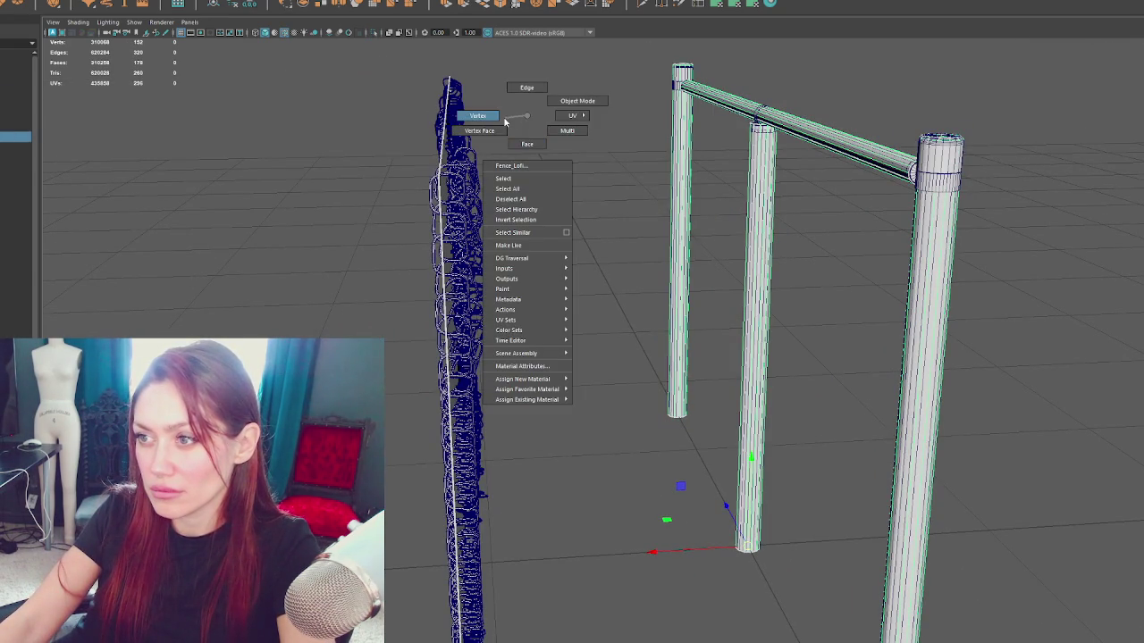
{"action": "mouse_move", "coordinate": [386, 102]}
{"action": "left_mouse_down"}
{"action": "mouse_move", "coordinate": [388, 174]}
{"action": "mouse_move", "coordinate": [572, 626]}
{"action": "left_mouse_up"}
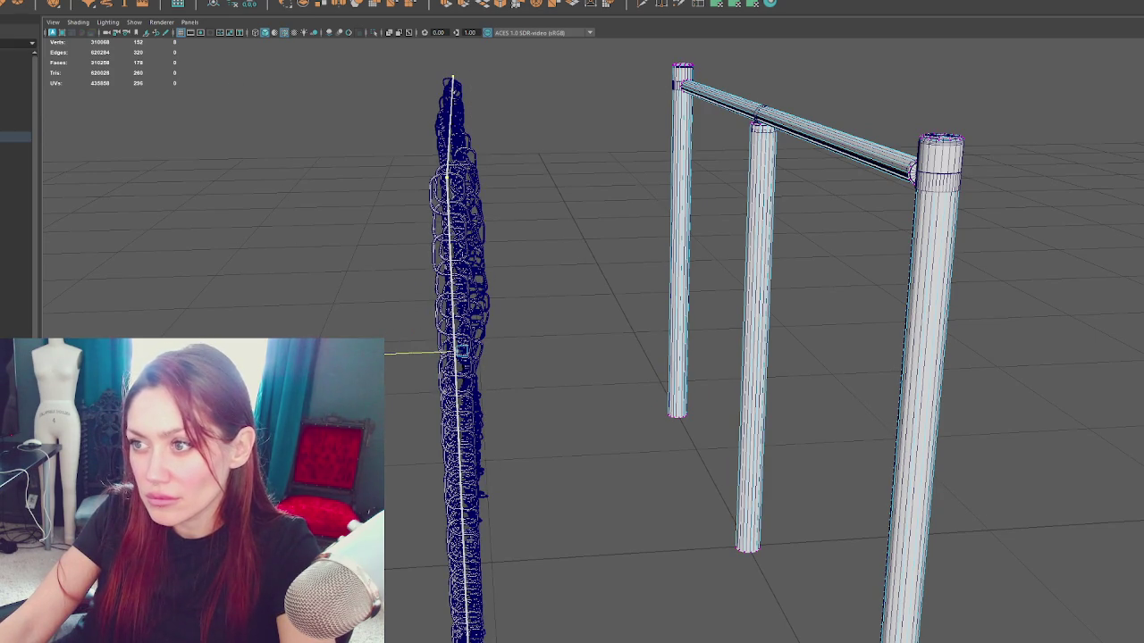
{"action": "key", "text": "space"}
{"action": "key", "text": "space"}
{"action": "left_click_drag", "start_coordinate": [712, 356], "coordinate": [713, 351]}
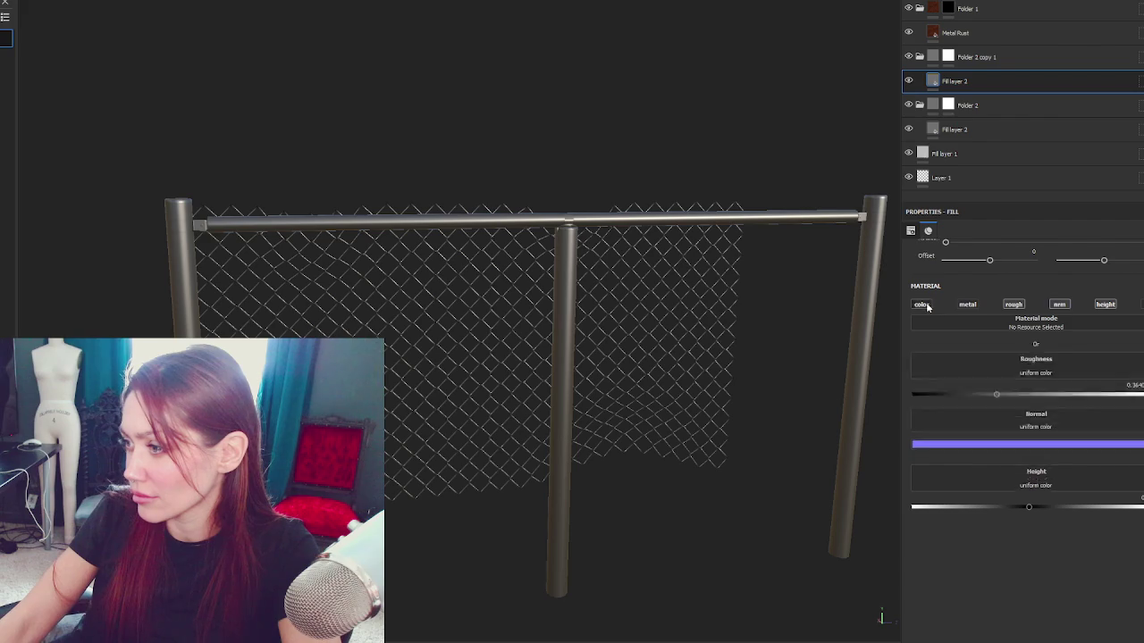
Step: Give Fill layer 1 a dark base colour with metallic and normal channels off
{"action": "left_click", "coordinate": [922, 303]}
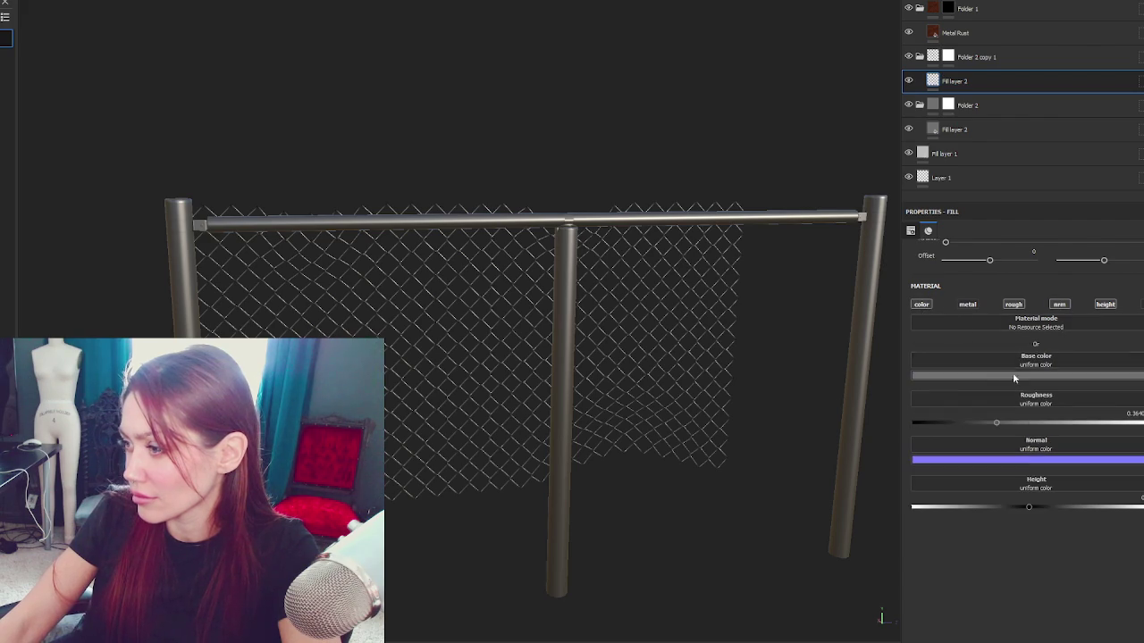
{"action": "left_click", "coordinate": [1010, 375]}
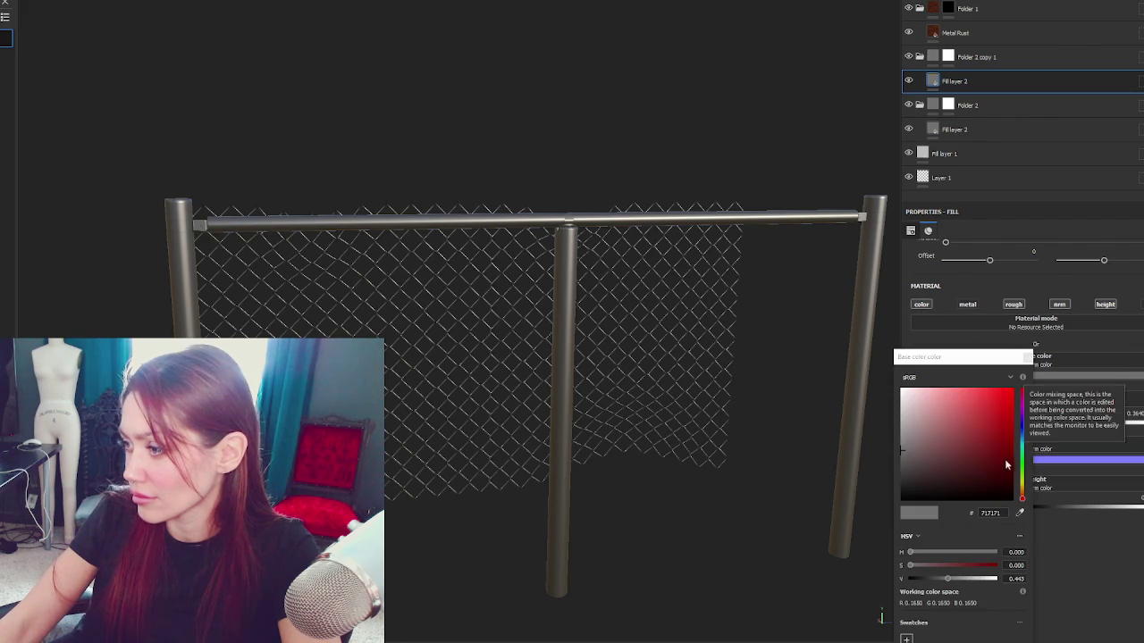
{"action": "left_click", "coordinate": [968, 303]}
{"action": "left_click", "coordinate": [967, 304]}
{"action": "left_click", "coordinate": [1059, 304]}
{"action": "left_click", "coordinate": [948, 57]}
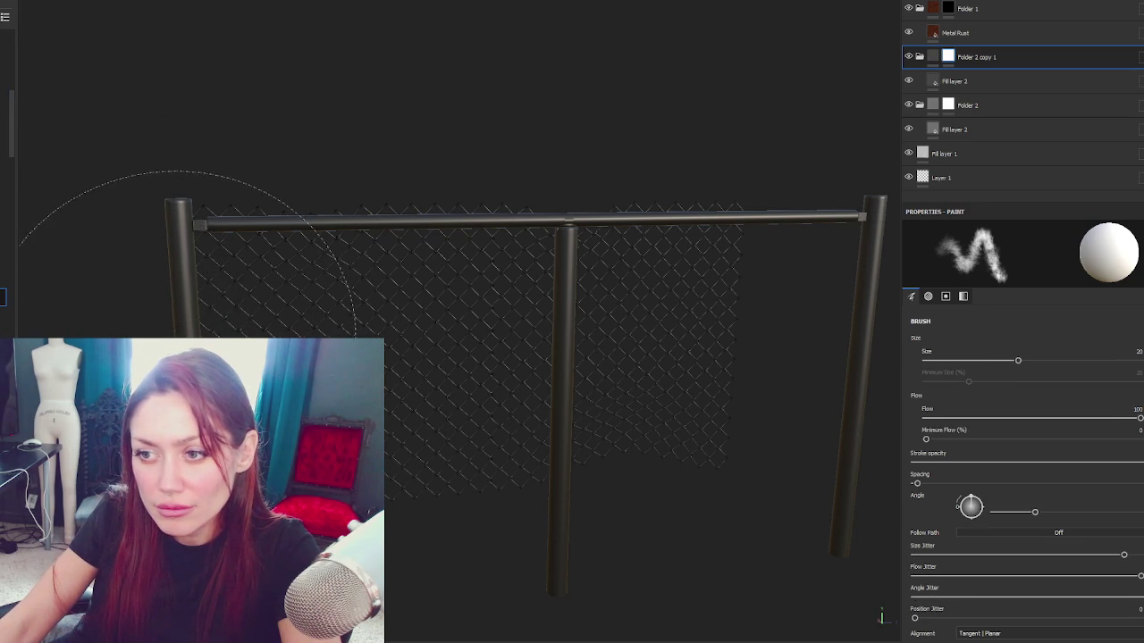
Step: Select Folder 2 copy 1's mask and set its grayscale value to black
{"action": "scroll", "coordinate": [161, 192], "scroll_direction": "up", "scroll_amount": 5}
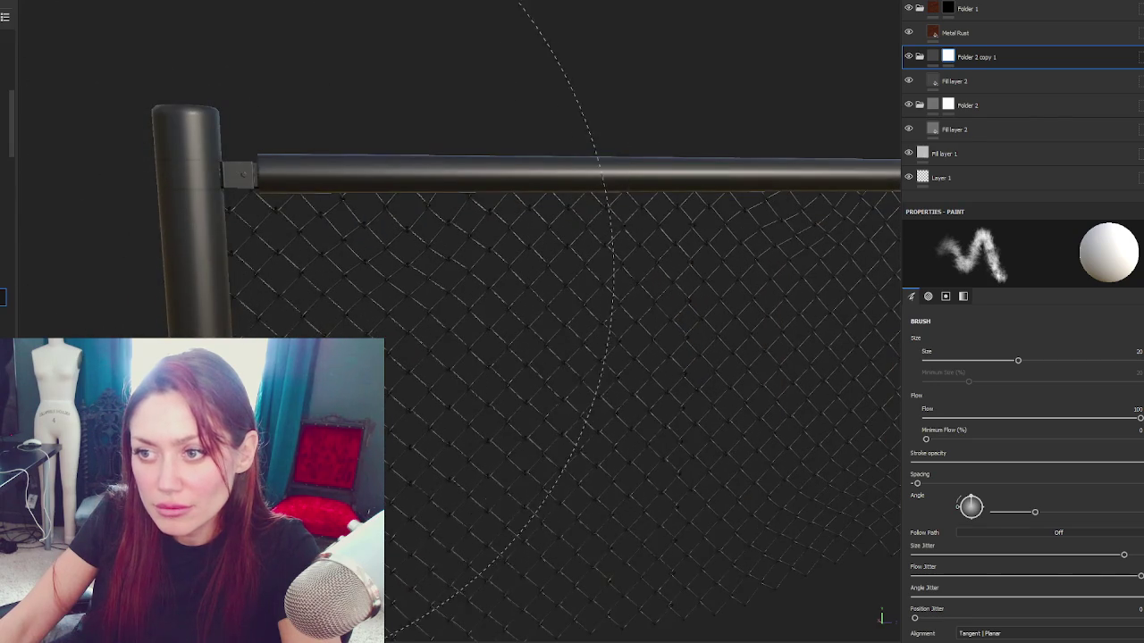
{"action": "double_click", "coordinate": [1080, 60]}
{"action": "left_click", "coordinate": [948, 56]}
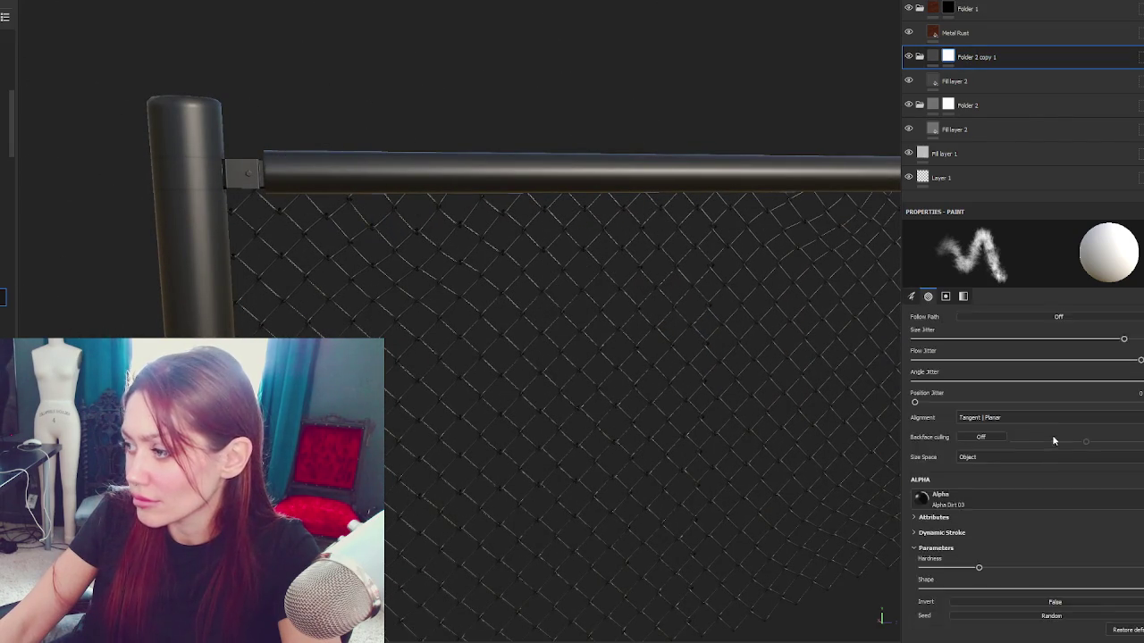
{"action": "left_click", "coordinate": [1003, 359]}
{"action": "left_click_drag", "start_coordinate": [1004, 359], "coordinate": [912, 362]}
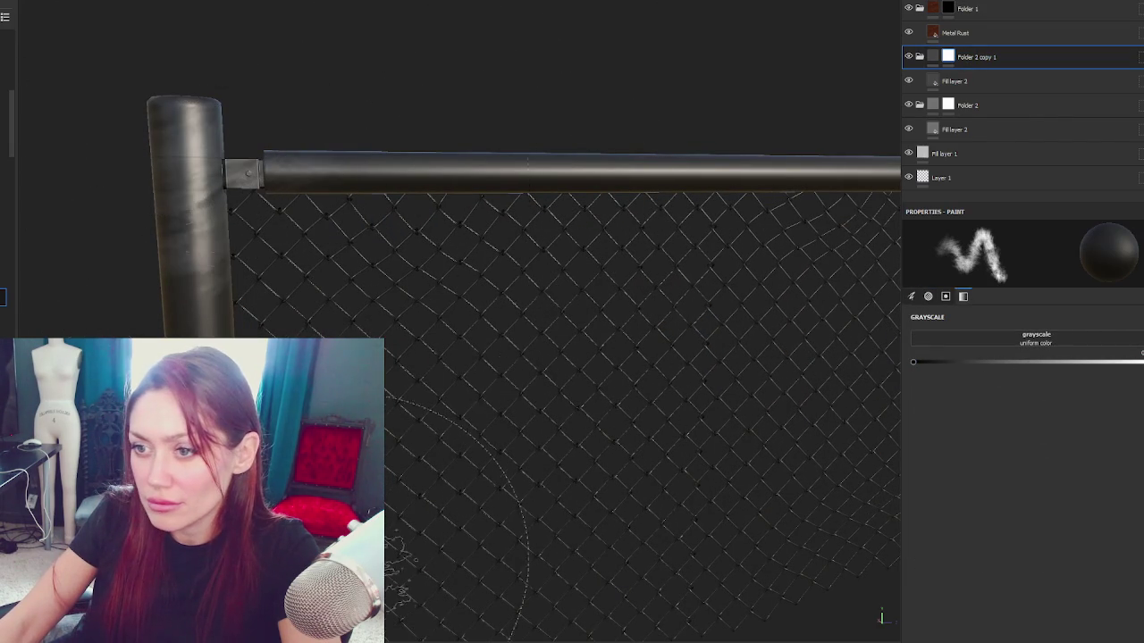
Step: Nest Folder 2 copy 1 inside Folder 2 and add a Dirt generator to its mask at maximum Dirt Level
{"action": "scroll", "coordinate": [421, 268], "scroll_direction": "down", "scroll_amount": 5}
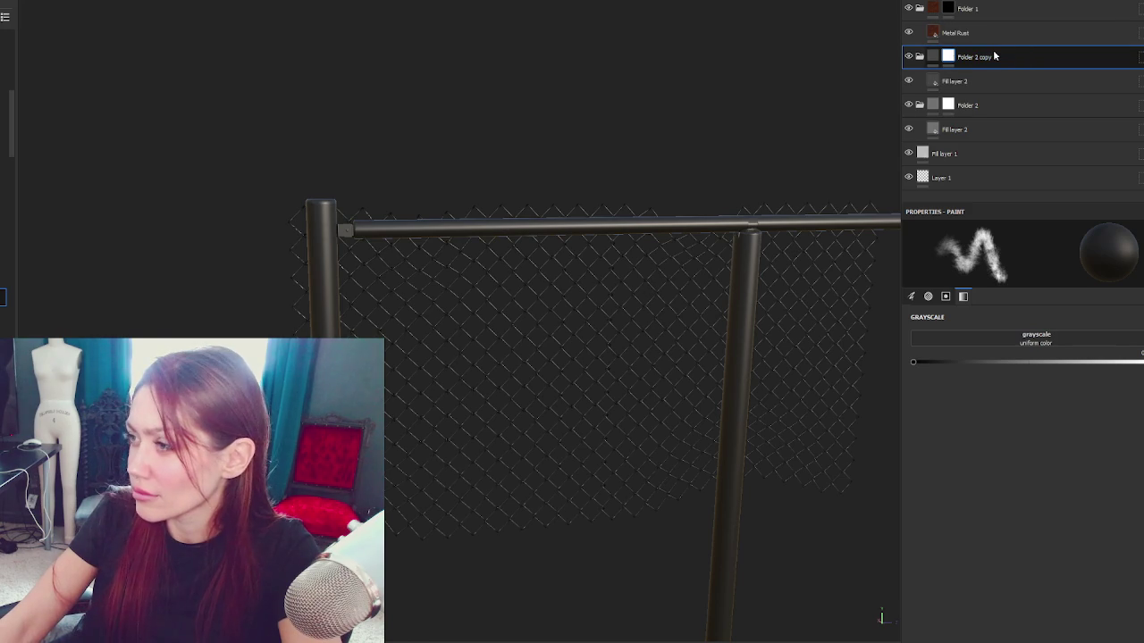
{"action": "left_click_drag", "start_coordinate": [995, 56], "coordinate": [1003, 119]}
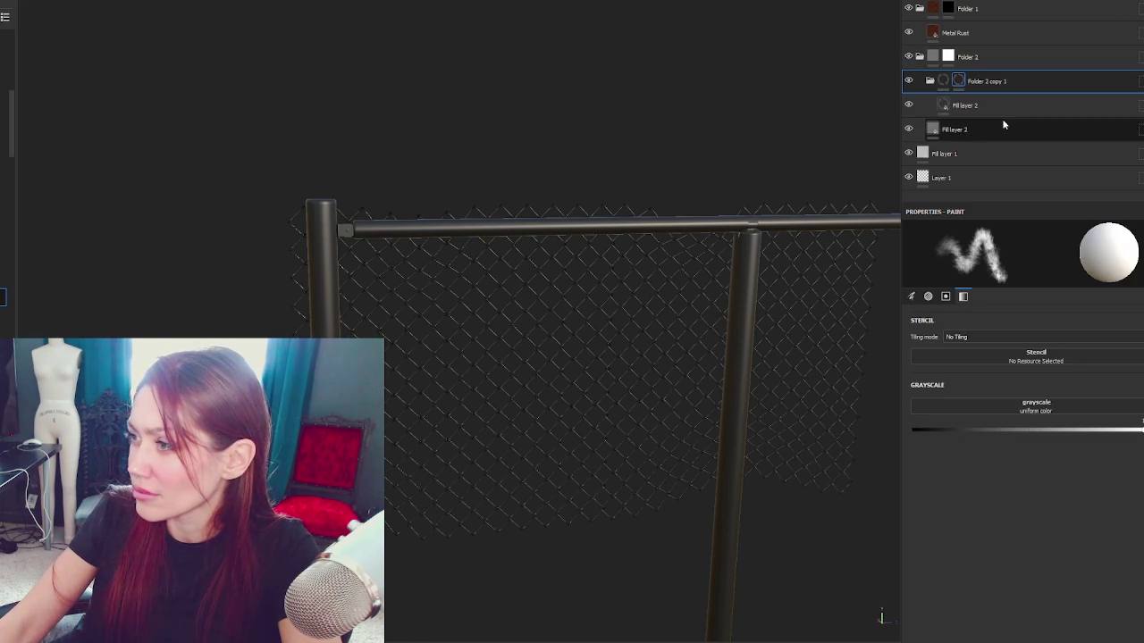
{"action": "right_click", "coordinate": [1022, 78]}
{"action": "left_click", "coordinate": [1063, 459]}
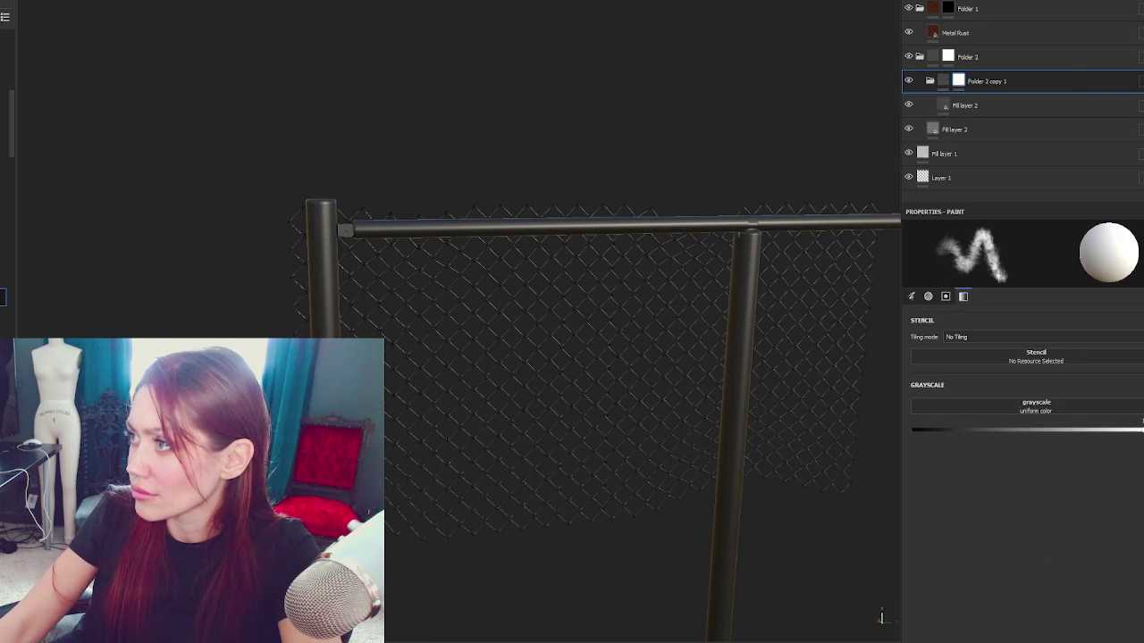
{"action": "left_click", "coordinate": [1034, 257]}
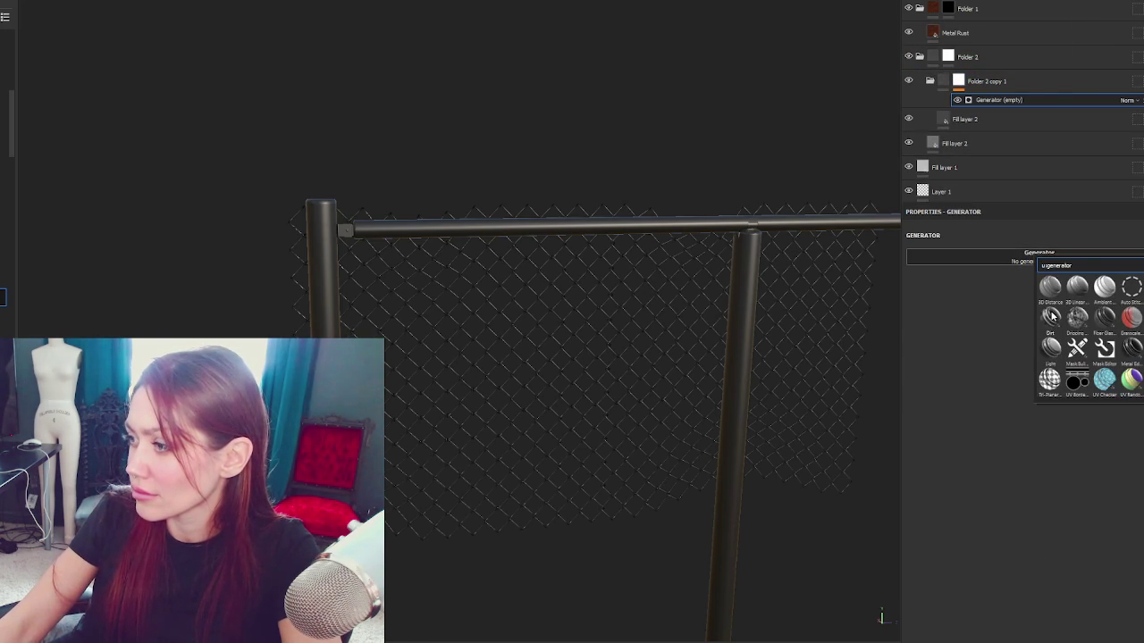
{"action": "left_click", "coordinate": [1051, 316]}
{"action": "left_click_drag", "start_coordinate": [1101, 335], "coordinate": [1143, 336]}
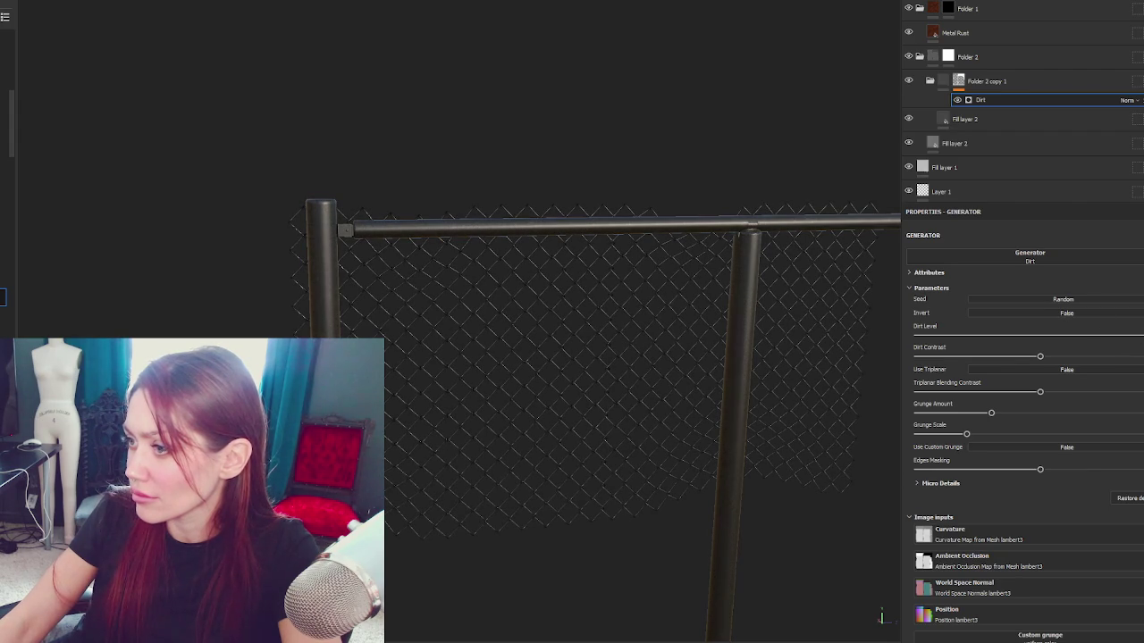
{"action": "left_click", "coordinate": [1128, 336]}
Step: Fine-tune the Dirt generator's Grunge Scale and Grunge Amount to brighten the fence
{"action": "scroll", "coordinate": [695, 276], "scroll_direction": "down", "scroll_amount": 3}
{"action": "left_click_drag", "start_coordinate": [694, 276], "coordinate": [326, 261]}
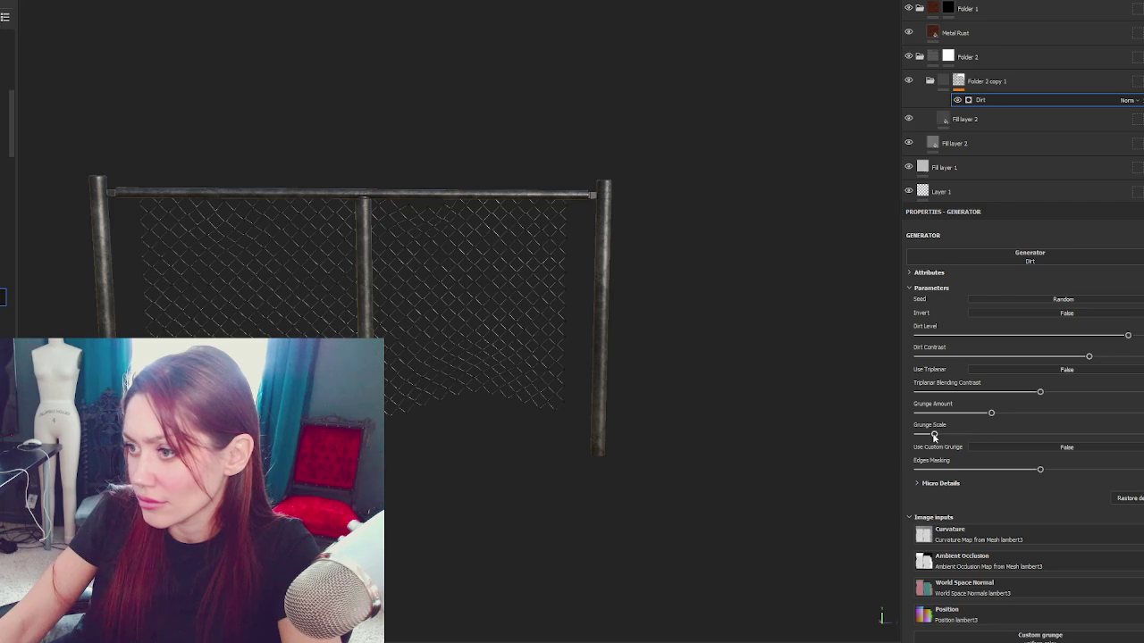
{"action": "left_click", "coordinate": [934, 435]}
{"action": "left_click", "coordinate": [1022, 435]}
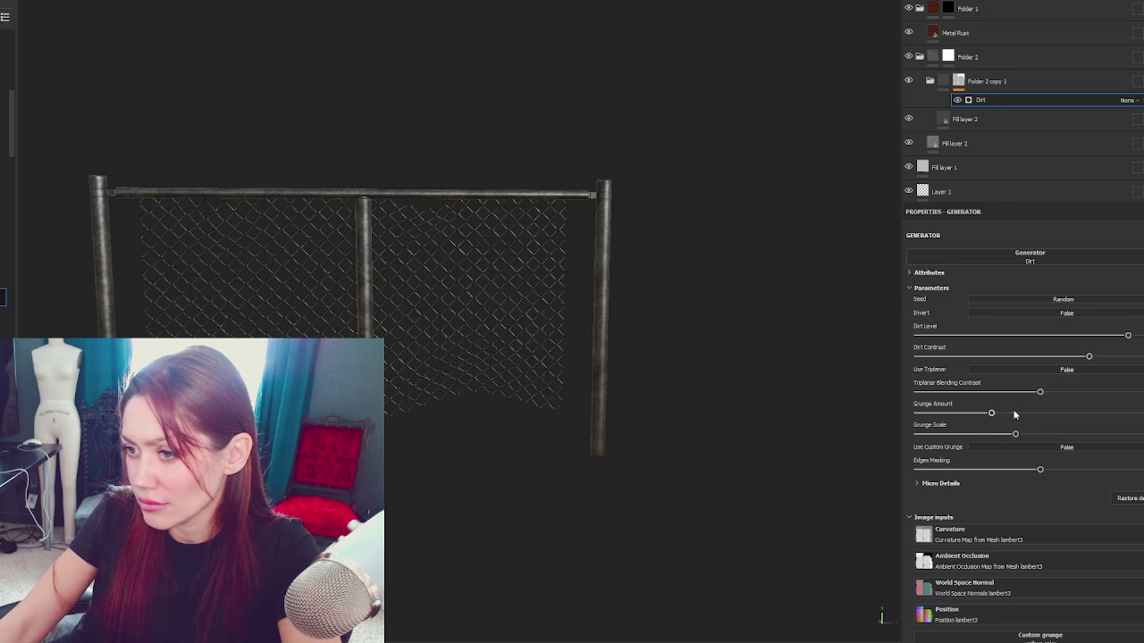
{"action": "left_click", "coordinate": [1015, 413]}
{"action": "left_click", "coordinate": [977, 414]}
{"action": "left_click", "coordinate": [989, 414]}
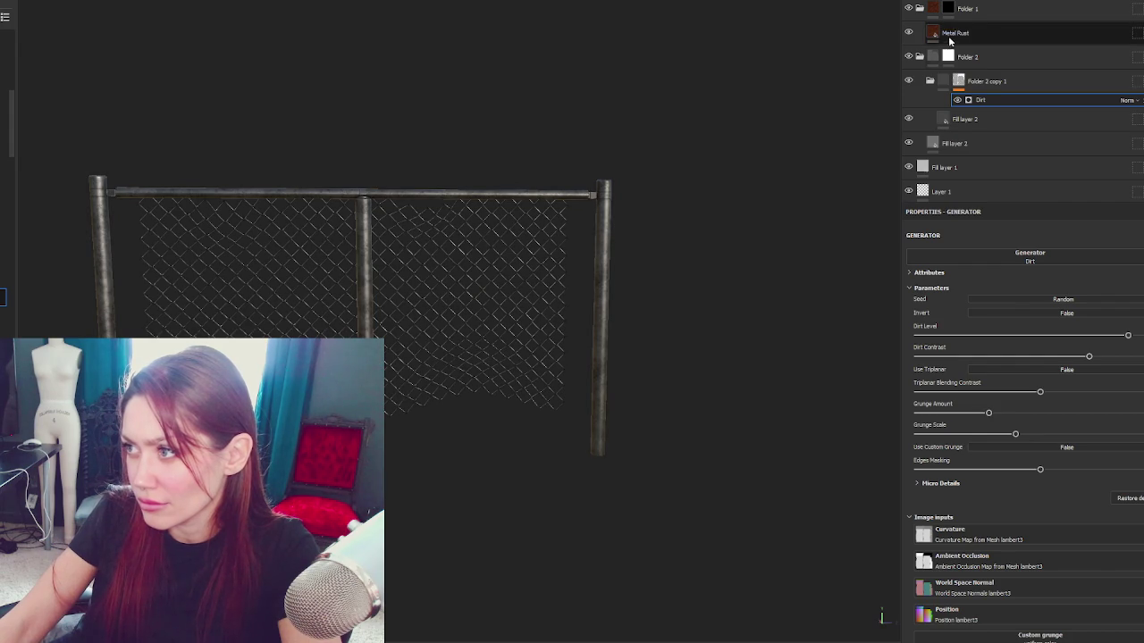
Step: Group Folder 2 copy into a new Folder 3 and move Folder 1 into Folder 2
{"action": "left_click", "coordinate": [1000, 85]}
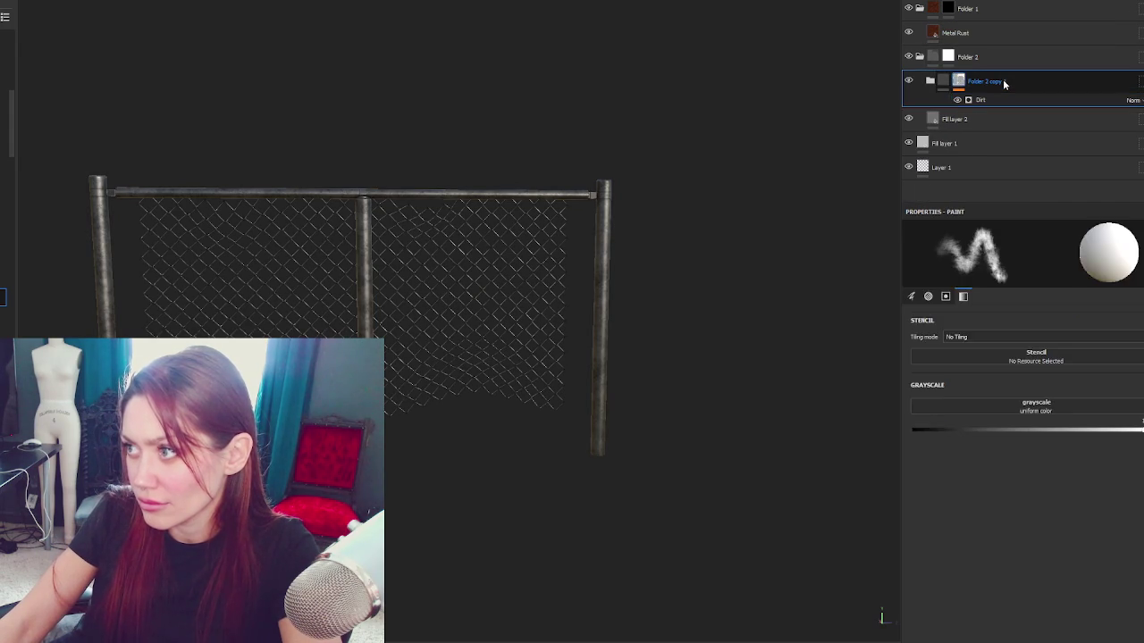
{"action": "right_click", "coordinate": [1002, 82]}
{"action": "left_click", "coordinate": [1011, 87]}
{"action": "left_click_drag", "start_coordinate": [962, 13], "coordinate": [997, 61]}
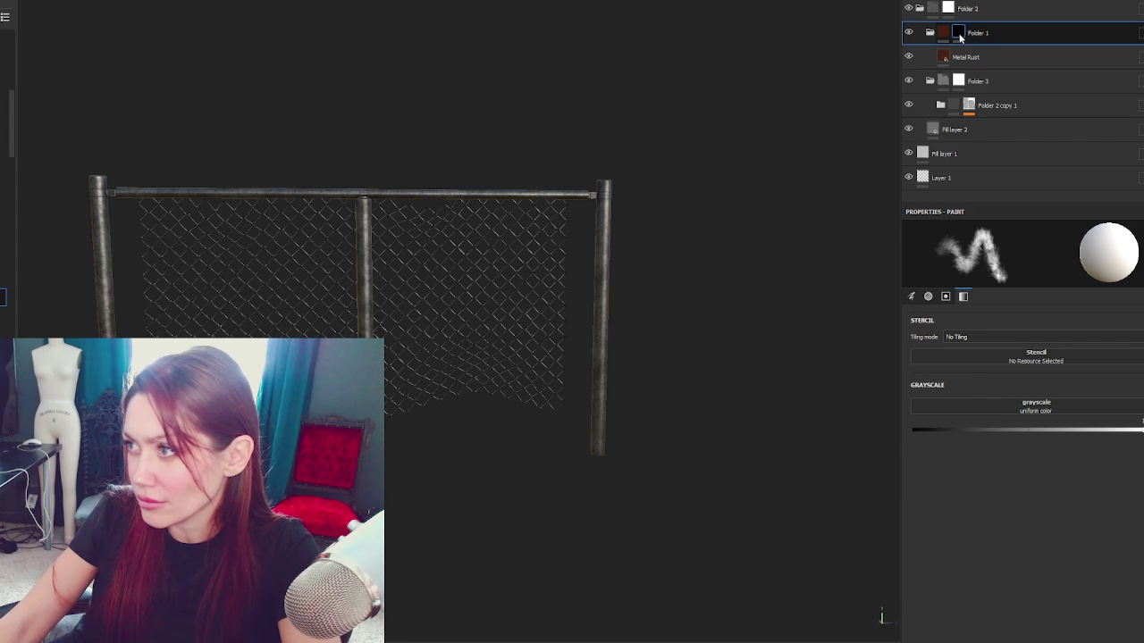
Step: Mask Folder 1 with a Dirt generator at maximum Dirt Level, then group it into Folder 4
{"action": "left_click", "coordinate": [1051, 14]}
{"action": "left_click", "coordinate": [1100, 36]}
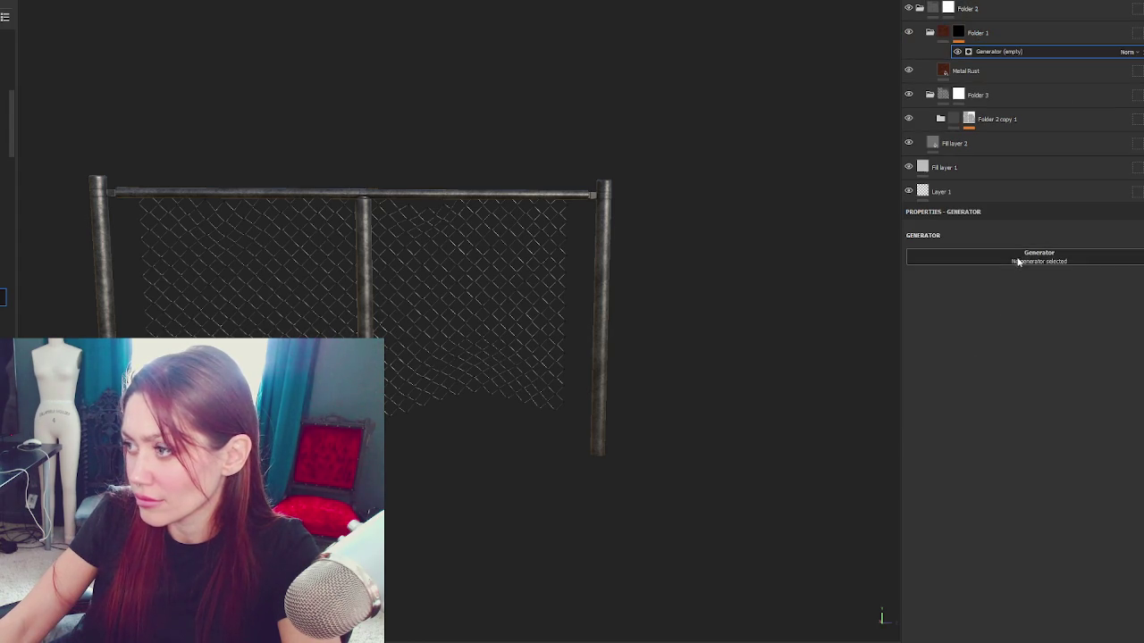
{"action": "left_click", "coordinate": [1017, 264]}
{"action": "left_click", "coordinate": [1021, 323]}
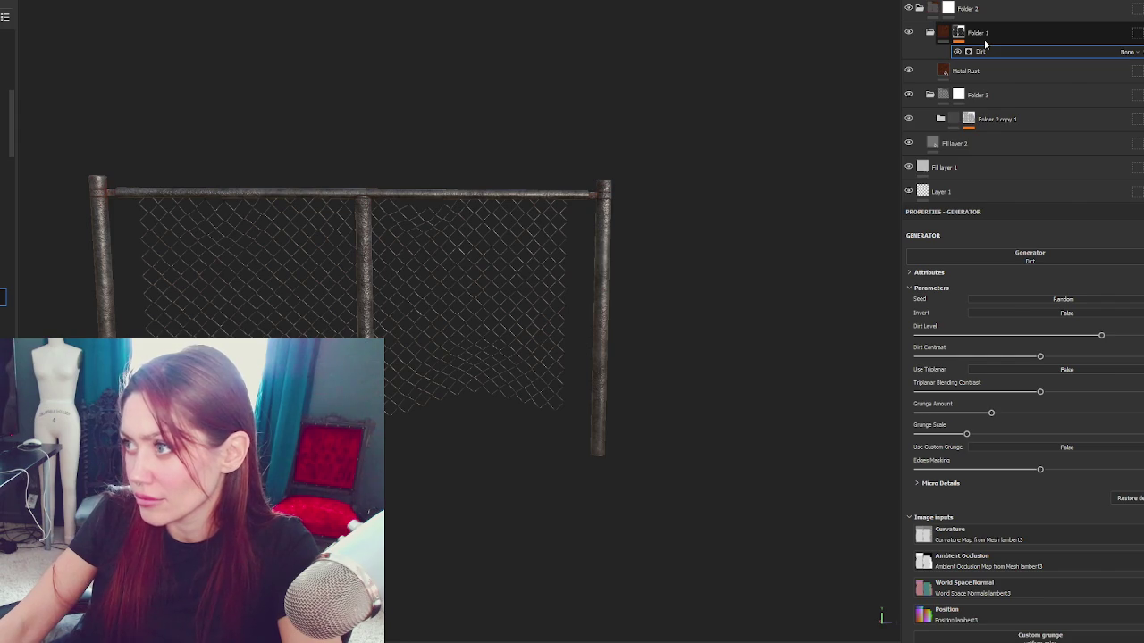
{"action": "left_click", "coordinate": [1129, 337]}
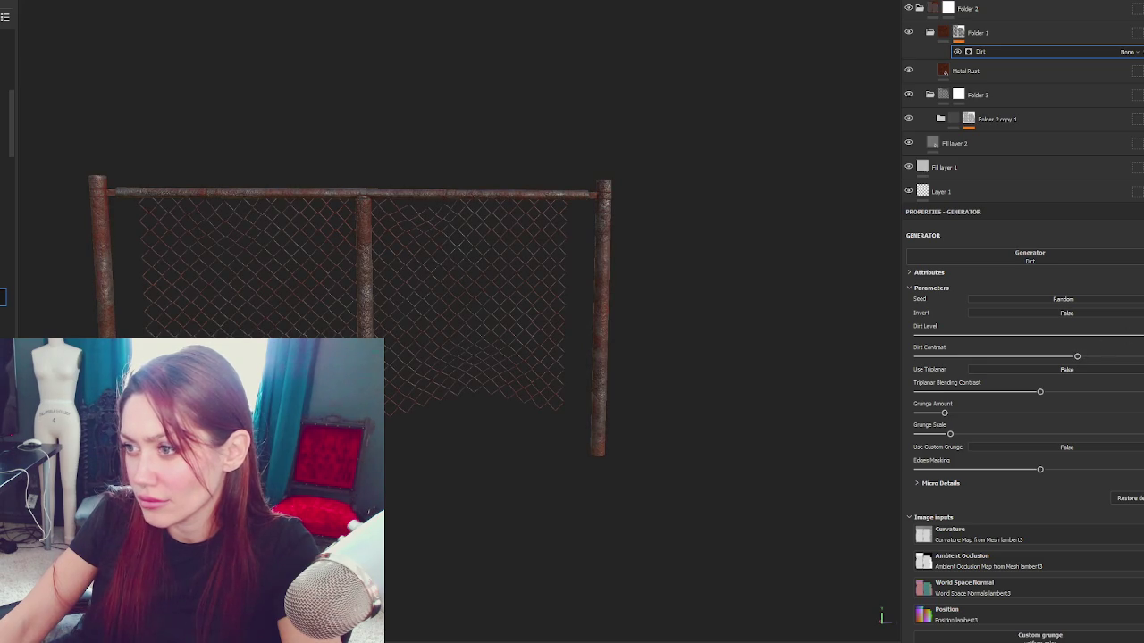
{"action": "mouse_move", "coordinate": [597, 230]}
{"action": "left_mouse_down"}
{"action": "mouse_move", "coordinate": [772, 255]}
{"action": "mouse_move", "coordinate": [1049, 256]}
{"action": "mouse_move", "coordinate": [240, 188]}
{"action": "mouse_move", "coordinate": [54, 197]}
{"action": "mouse_move", "coordinate": [703, 245]}
{"action": "left_mouse_up"}
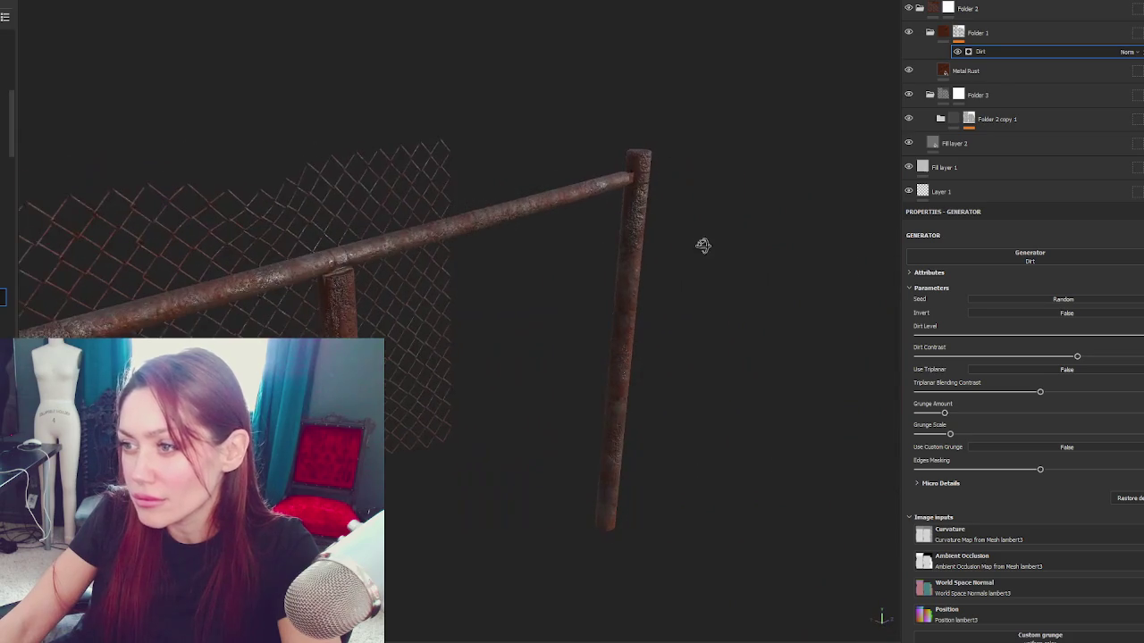
{"action": "left_click_drag", "start_coordinate": [582, 246], "coordinate": [503, 231]}
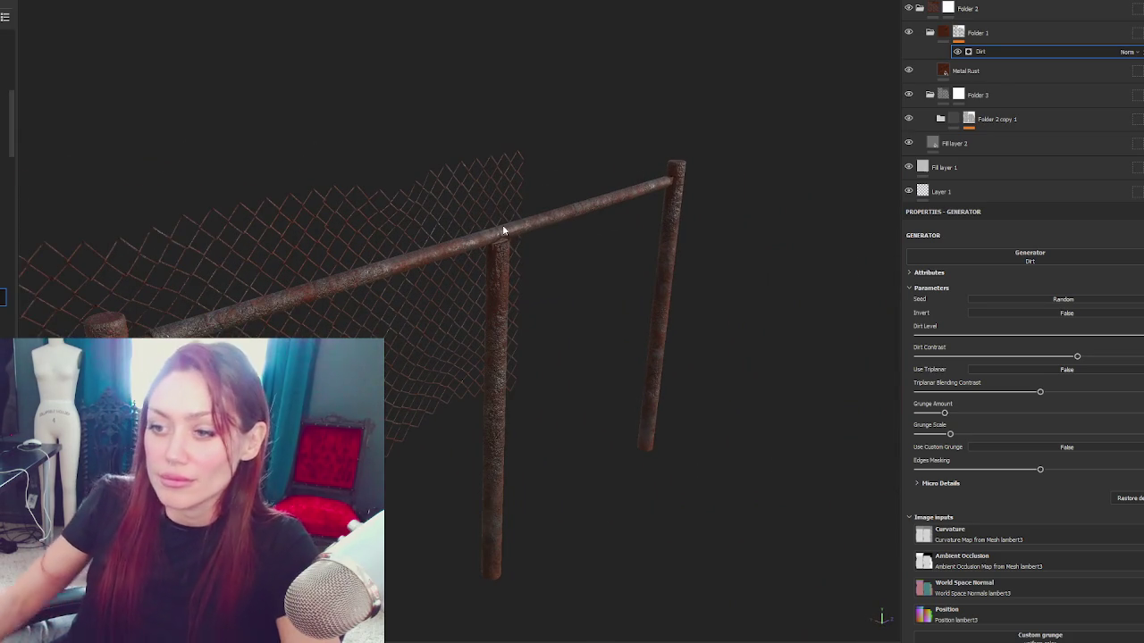
{"action": "left_click", "coordinate": [976, 33]}
{"action": "key", "text": "ctrl+g"}
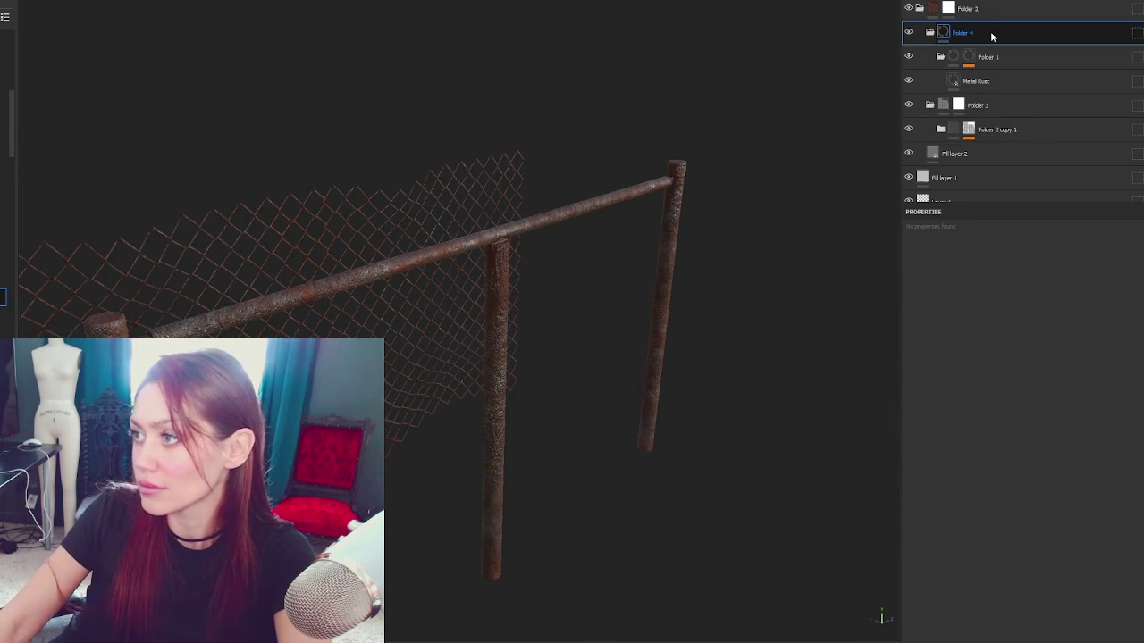
Step: Add a white mask to Folder 4 and paint black along the left post to remove rust
{"action": "right_click", "coordinate": [992, 34]}
{"action": "left_click", "coordinate": [1025, 39]}
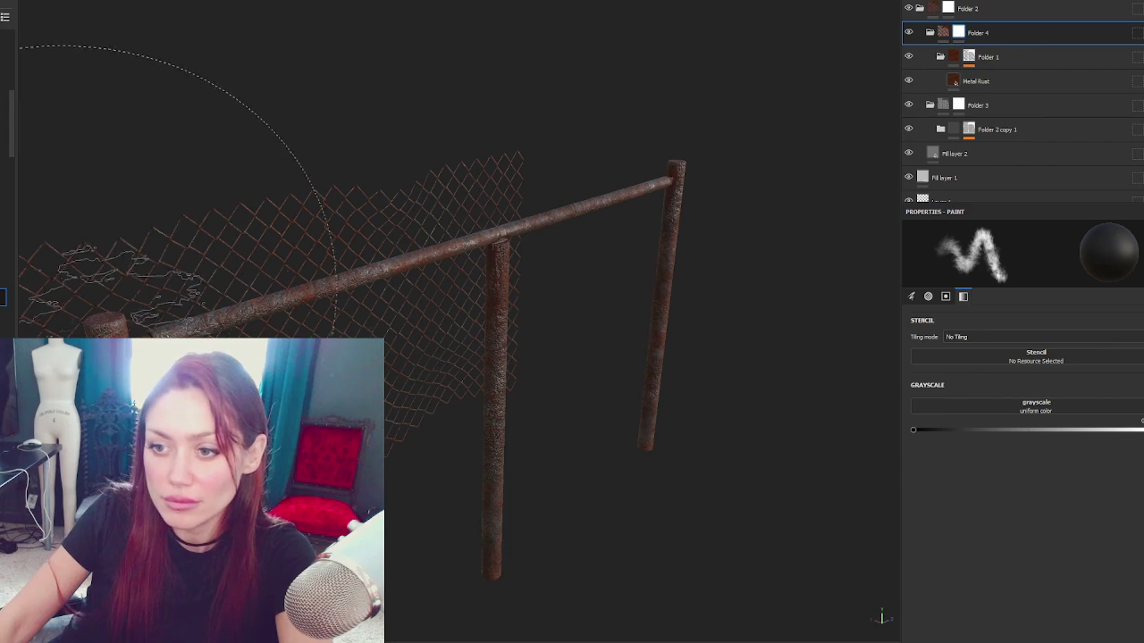
{"action": "left_click_drag", "start_coordinate": [197, 300], "coordinate": [375, 291]}
{"action": "scroll", "coordinate": [376, 290], "scroll_direction": "up", "scroll_amount": 5}
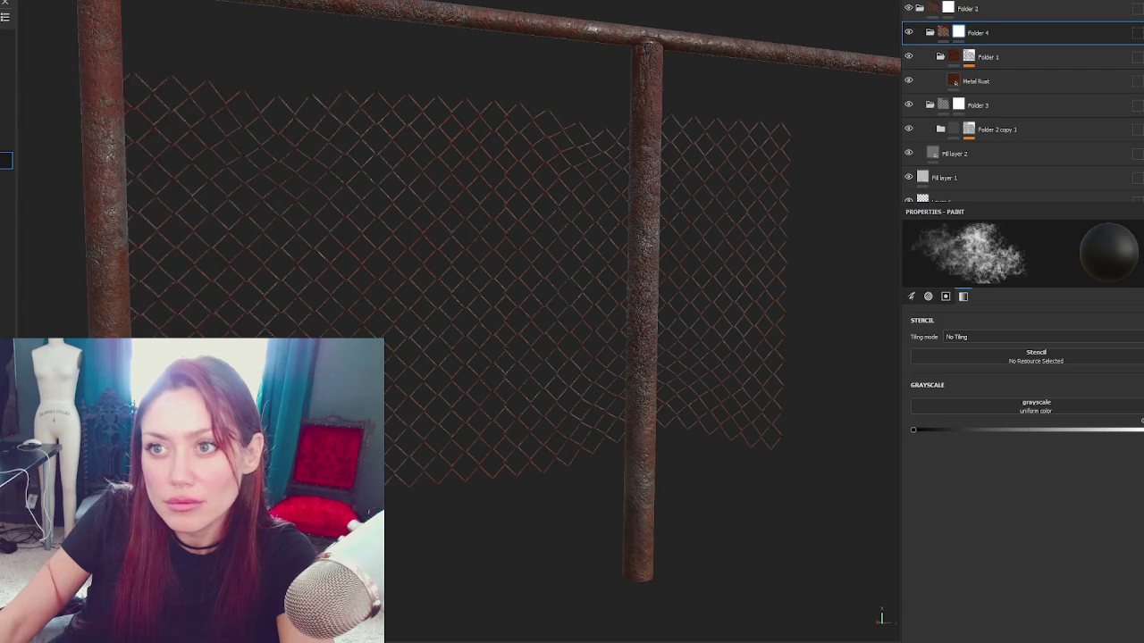
{"action": "left_click_drag", "start_coordinate": [122, 121], "coordinate": [121, 232]}
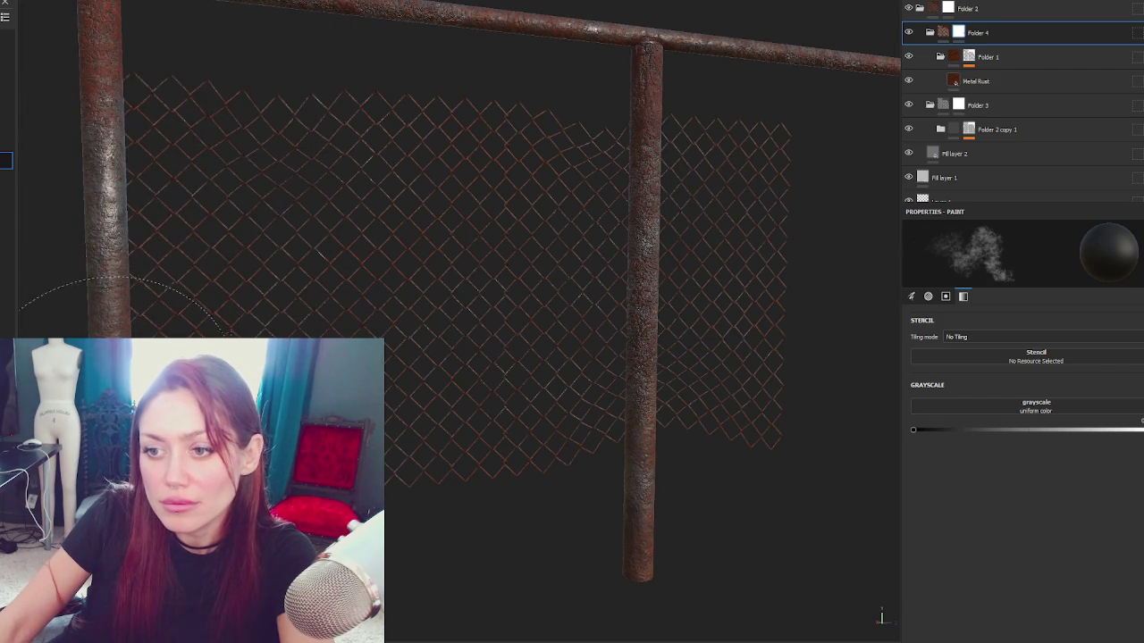
{"action": "key", "text": "f"}
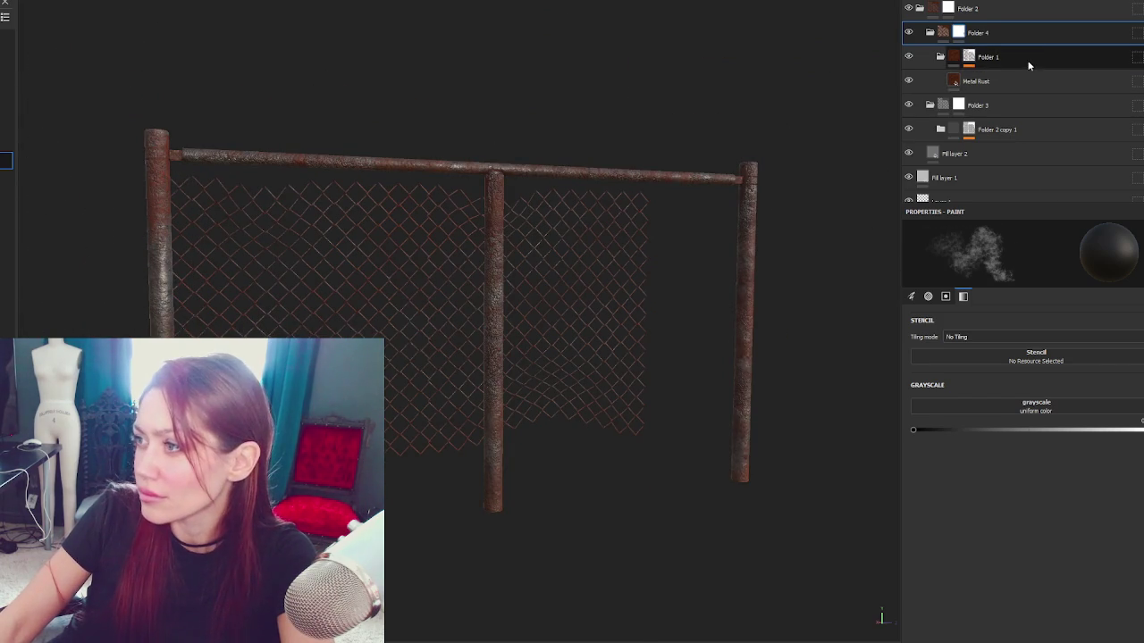
Step: Add a height-only fill layer above Metal Rust, disabling colour, metallic, roughness and normal channels
{"action": "left_click", "coordinate": [1020, 72]}
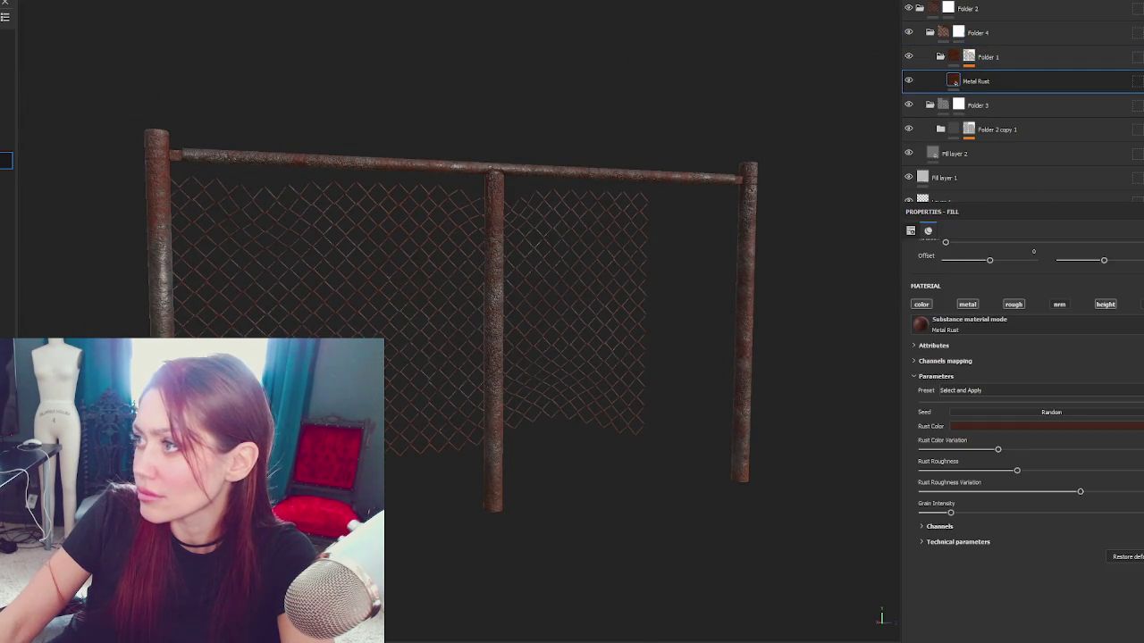
{"action": "left_click", "coordinate": [1069, 45]}
{"action": "left_click", "coordinate": [921, 304]}
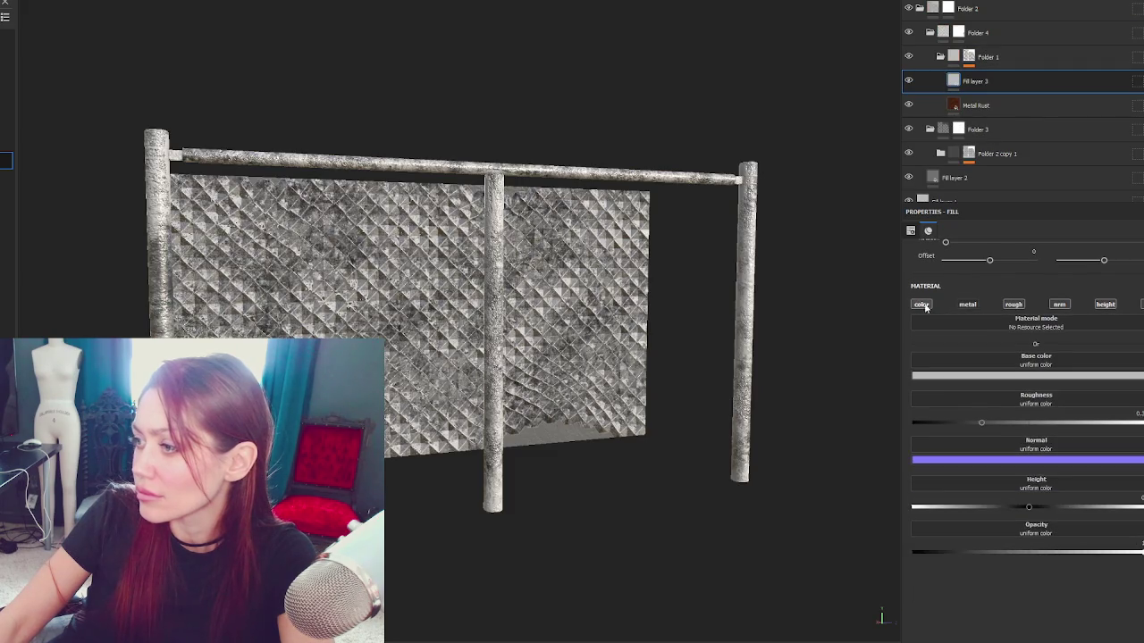
{"action": "left_click", "coordinate": [967, 304]}
{"action": "left_click", "coordinate": [1013, 305]}
{"action": "left_click", "coordinate": [1059, 304]}
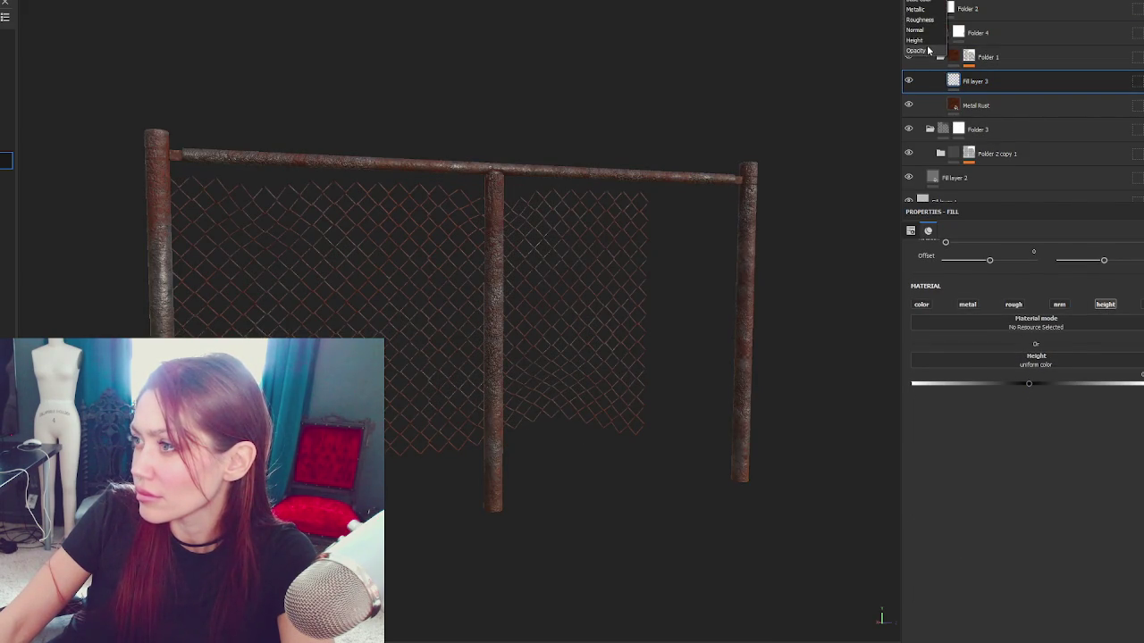
Step: Change Fill layer 3's blend mode and collapse Folder 4 and Folder 3
{"action": "left_click", "coordinate": [927, 50]}
{"action": "left_click", "coordinate": [1131, 94]}
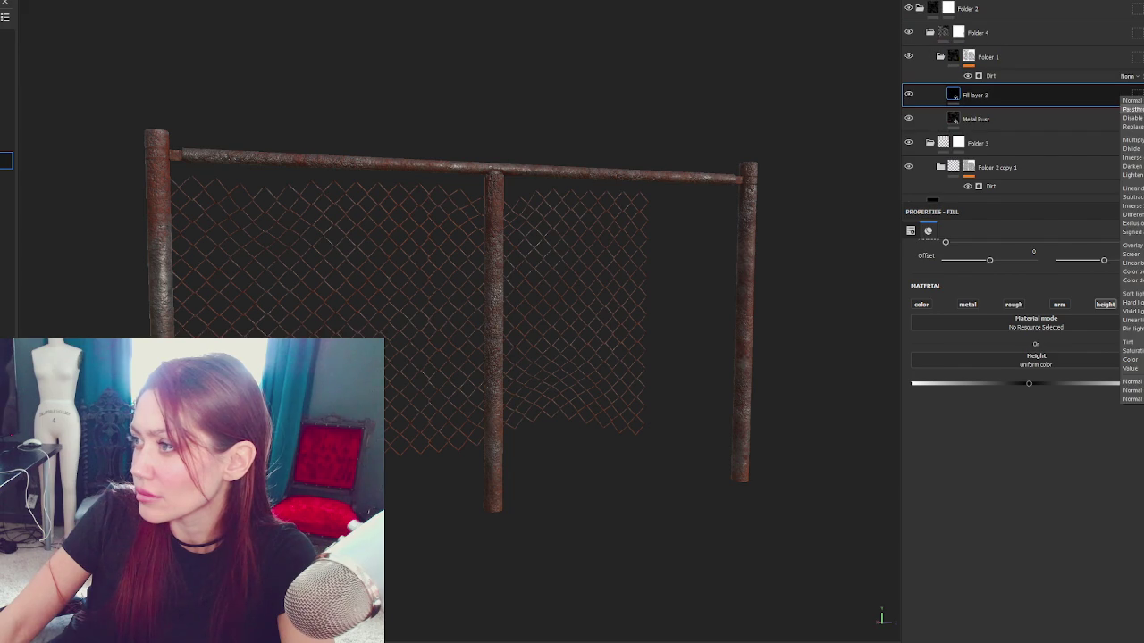
{"action": "left_click", "coordinate": [1132, 126]}
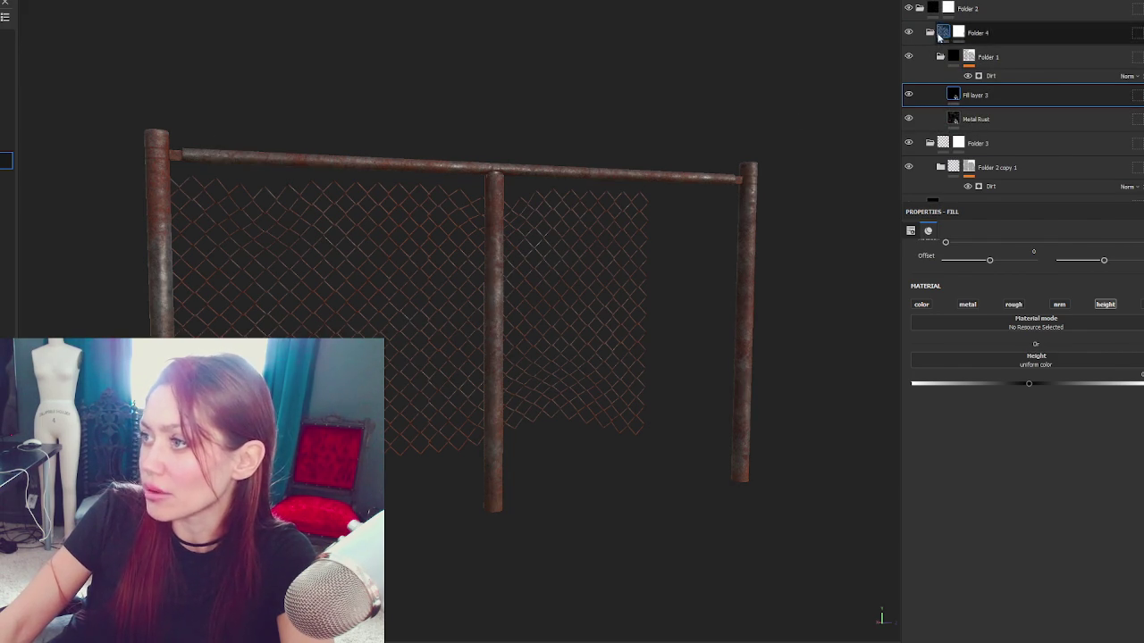
{"action": "left_click", "coordinate": [930, 32]}
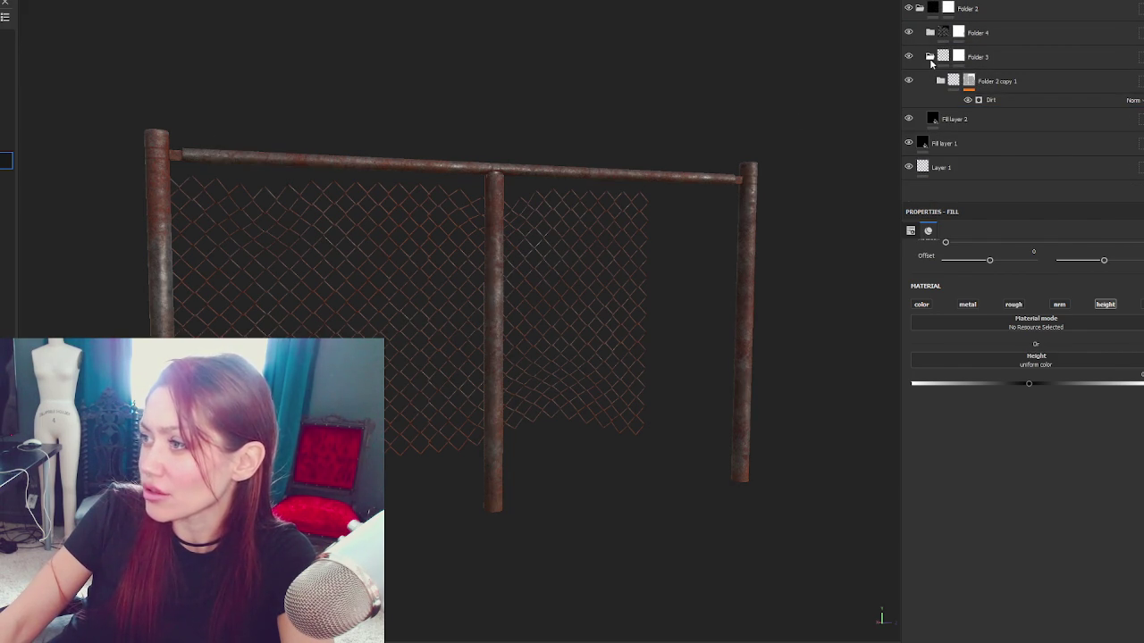
{"action": "left_click", "coordinate": [930, 56]}
{"action": "left_click", "coordinate": [959, 32]}
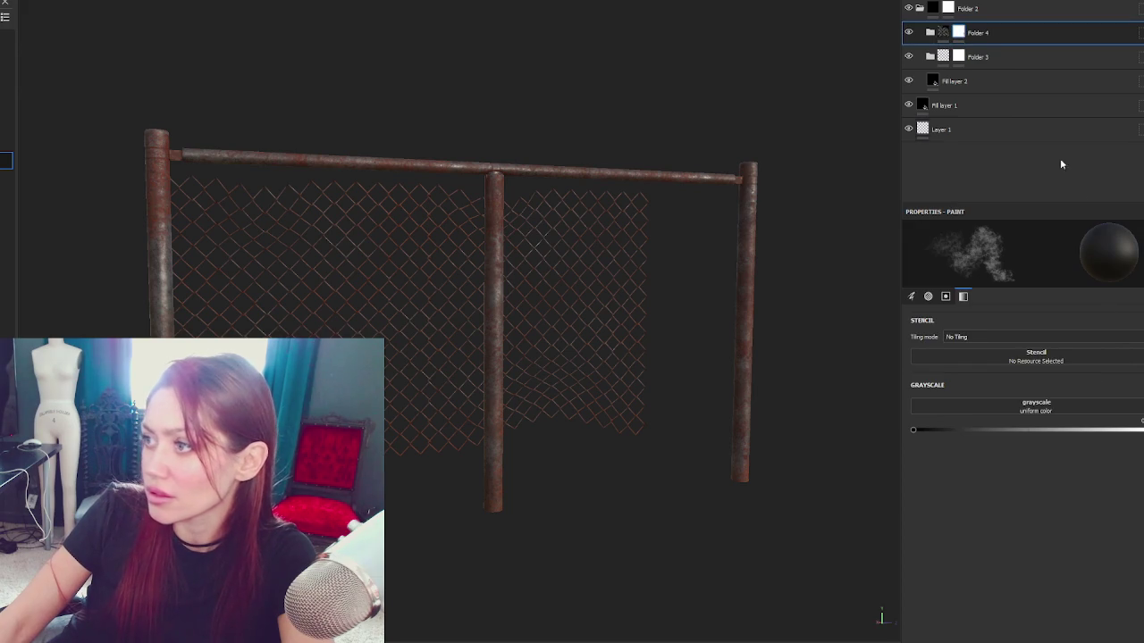
Step: View the fence's left side up close and toggle the brush colour between white and black
{"action": "mouse_move", "coordinate": [277, 312]}
{"action": "left_mouse_down"}
{"action": "mouse_move", "coordinate": [408, 258]}
{"action": "mouse_move", "coordinate": [498, 263]}
{"action": "left_mouse_up"}
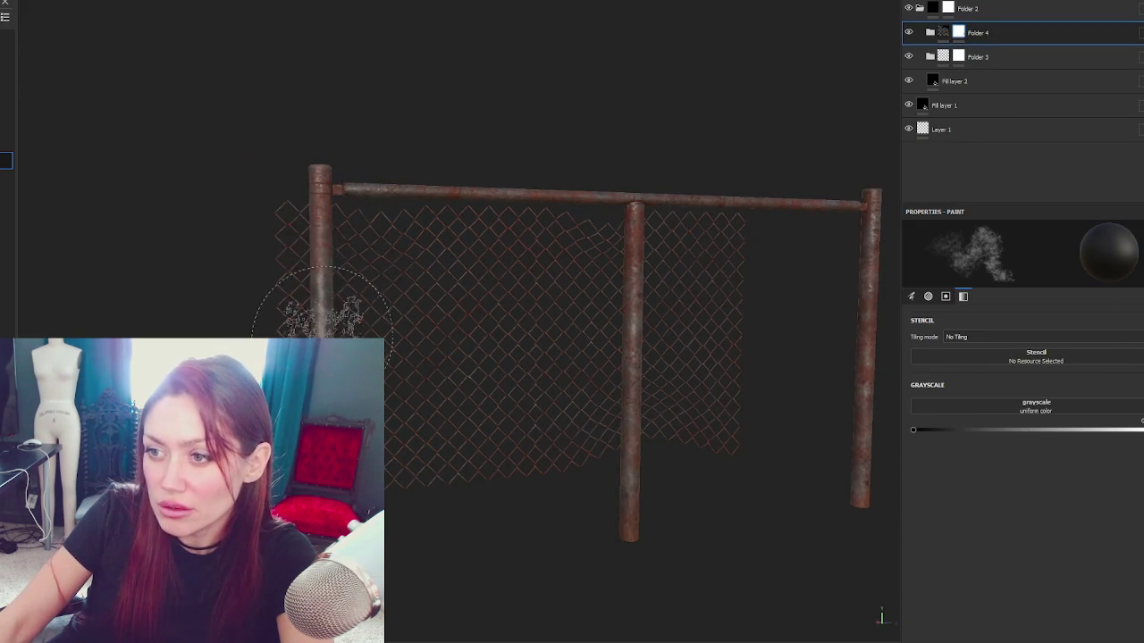
{"action": "scroll", "coordinate": [322, 304], "scroll_direction": "up", "scroll_amount": 3}
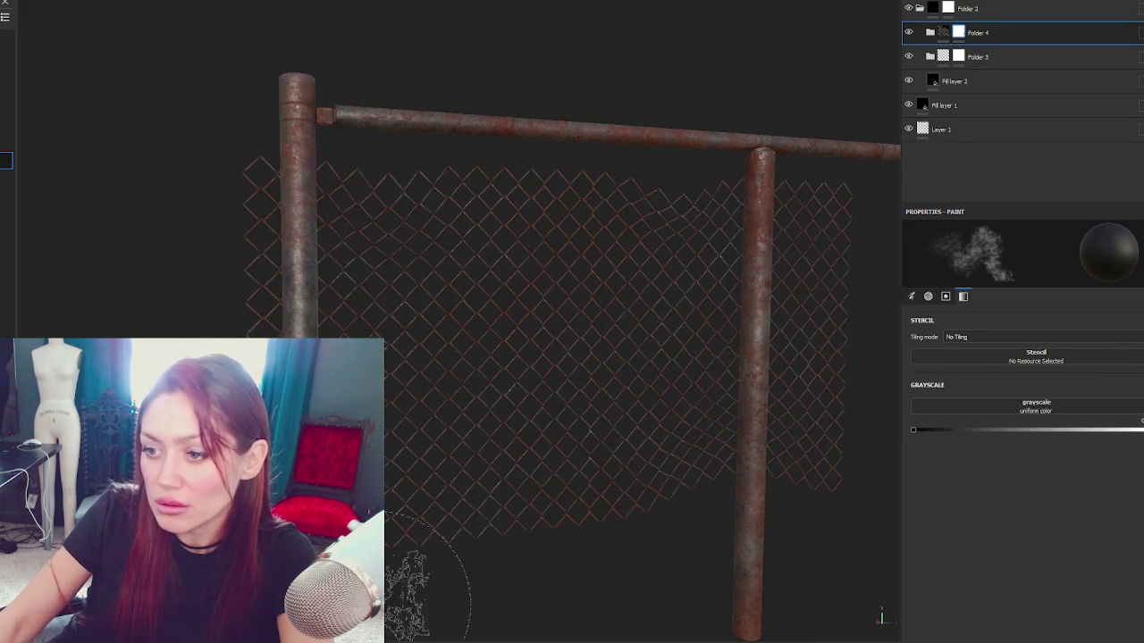
{"action": "key", "text": "x"}
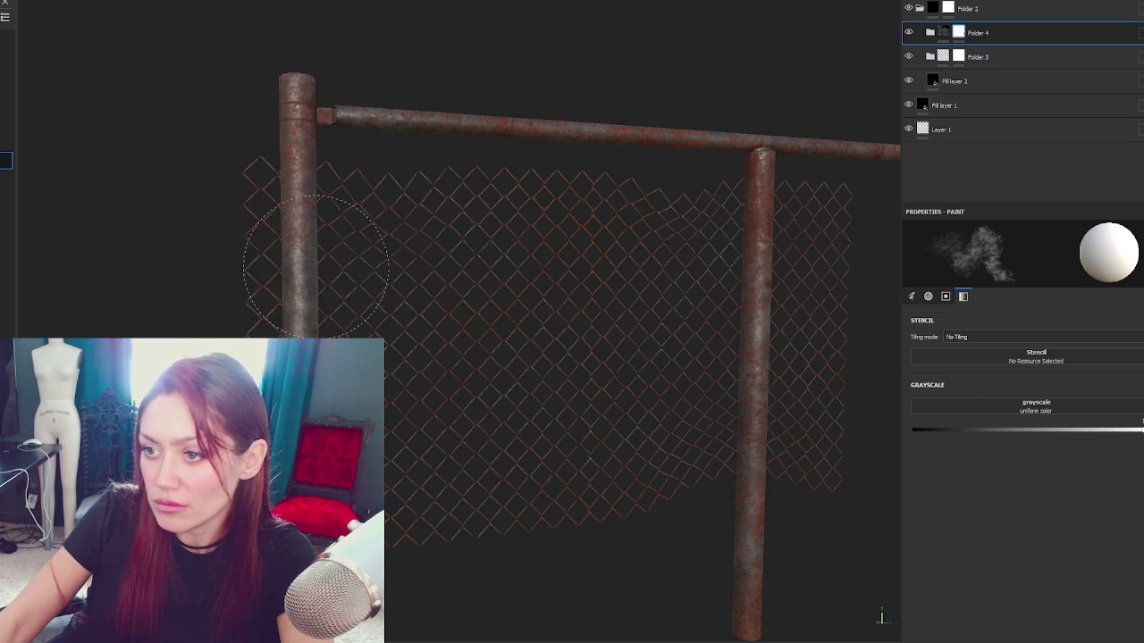
{"action": "key", "text": "x"}
{"action": "left_click_drag", "start_coordinate": [393, 536], "coordinate": [402, 460]}
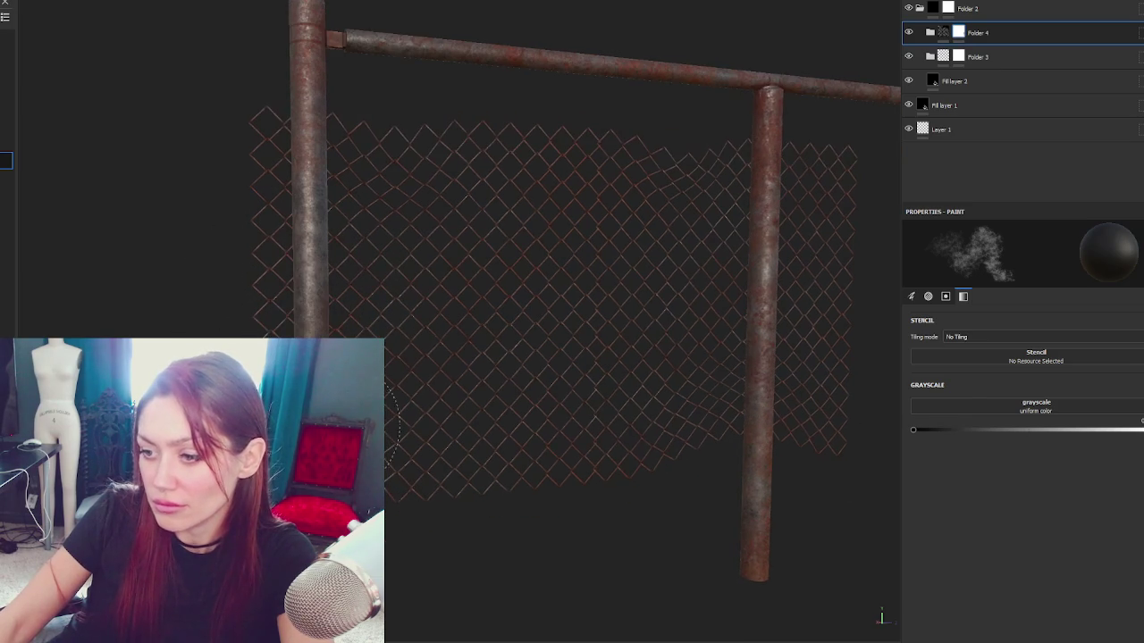
Step: Compare with Folder 4 hidden, hide Folder 3, then show and reselect Folder 4
{"action": "left_click", "coordinate": [964, 59]}
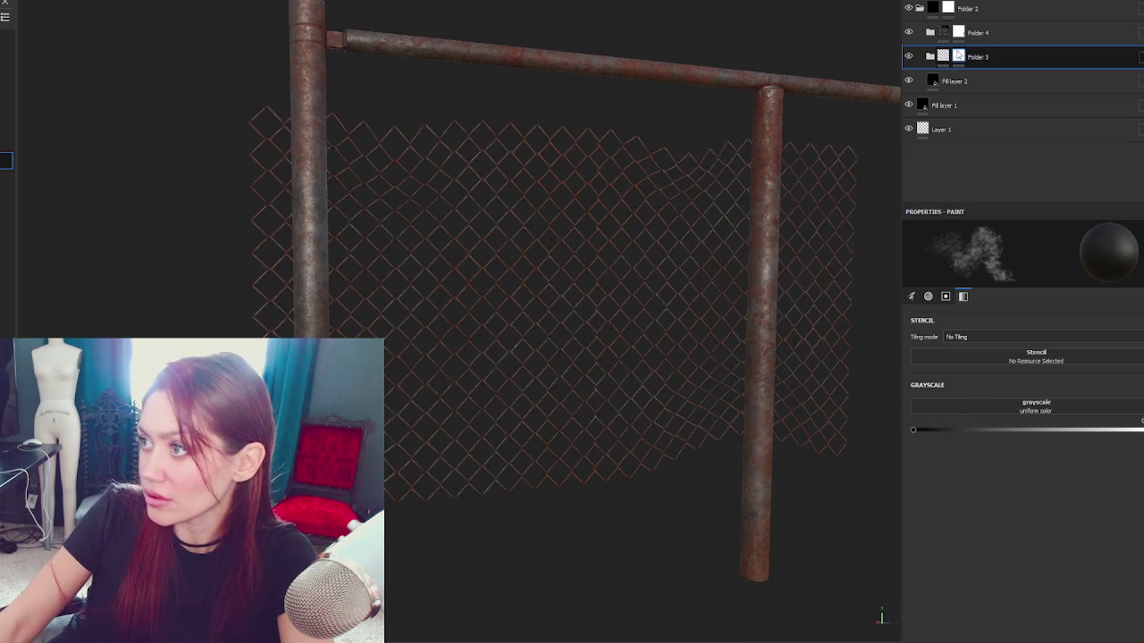
{"action": "left_click", "coordinate": [910, 34]}
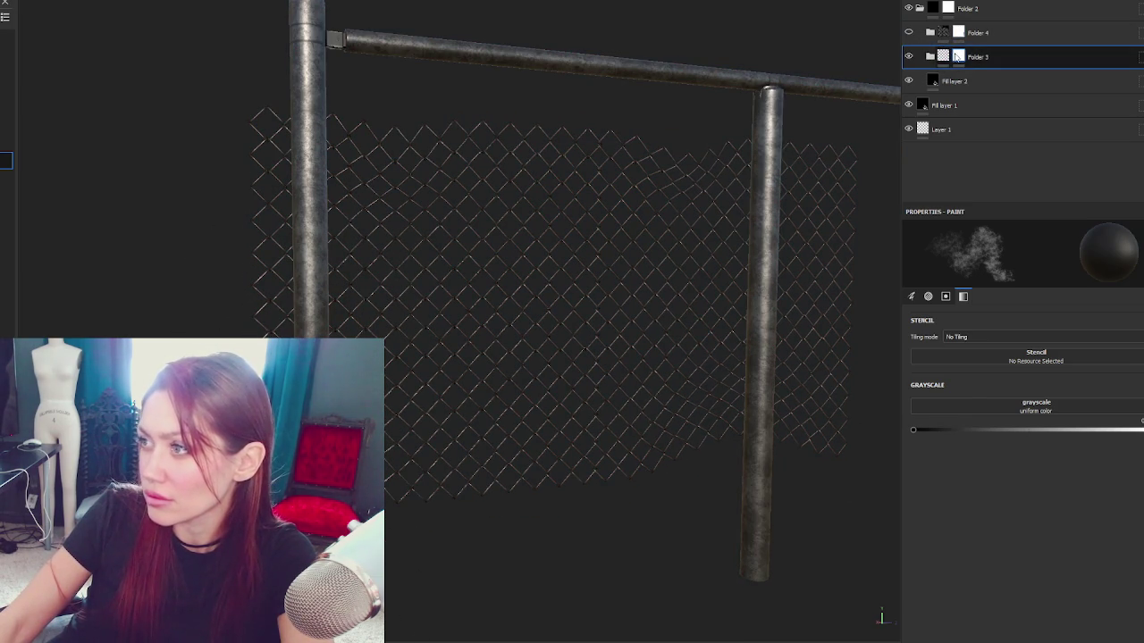
{"action": "scroll", "coordinate": [778, 281], "scroll_direction": "down", "scroll_amount": 5}
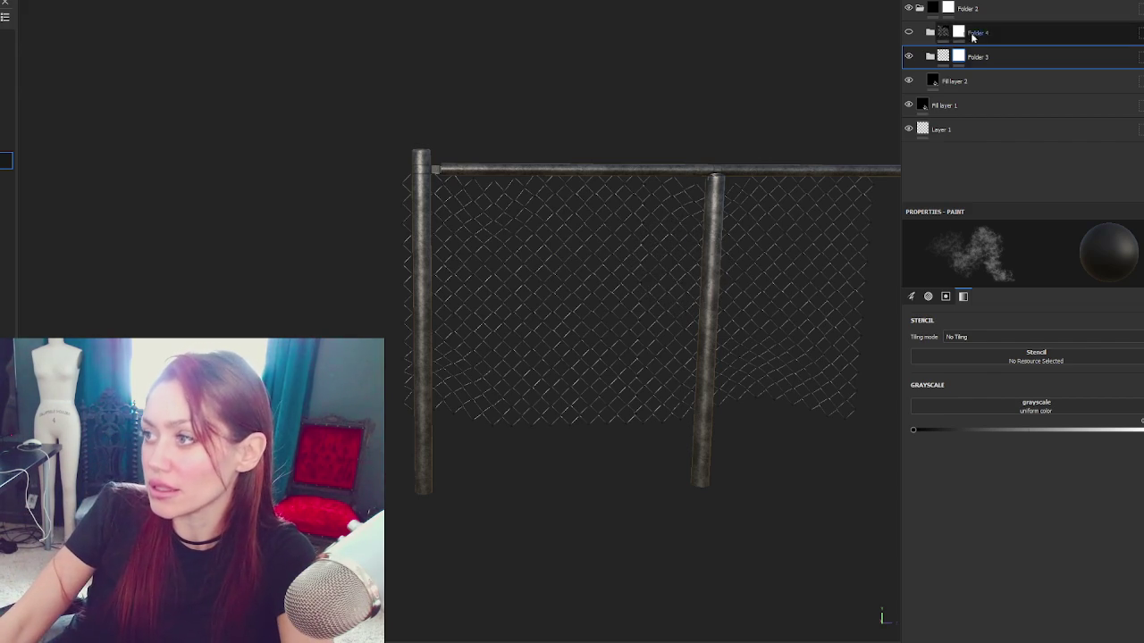
{"action": "left_click", "coordinate": [910, 56]}
{"action": "left_click", "coordinate": [909, 32]}
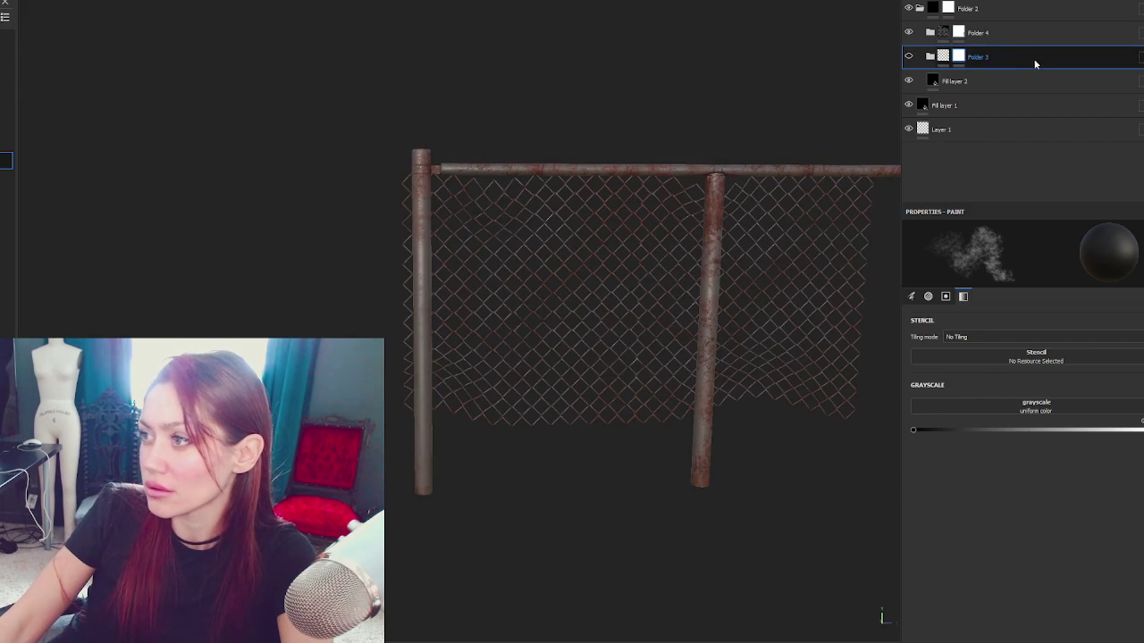
{"action": "left_click", "coordinate": [958, 41]}
{"action": "scroll", "coordinate": [731, 201], "scroll_direction": "up", "scroll_amount": 3}
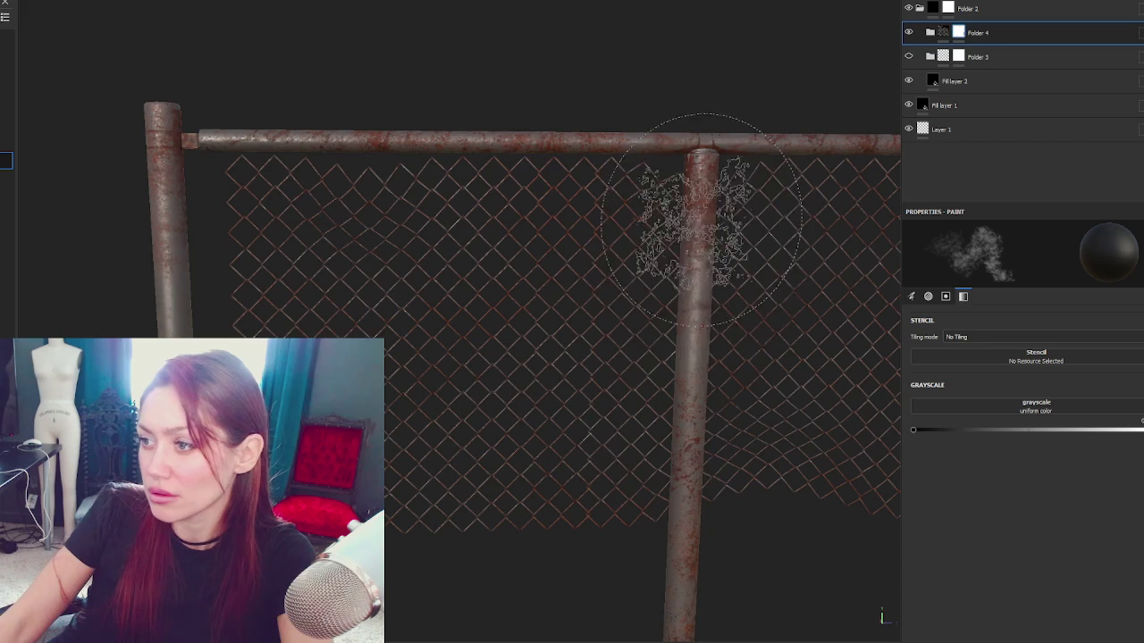
{"action": "scroll", "coordinate": [693, 193], "scroll_direction": "down", "scroll_amount": 2}
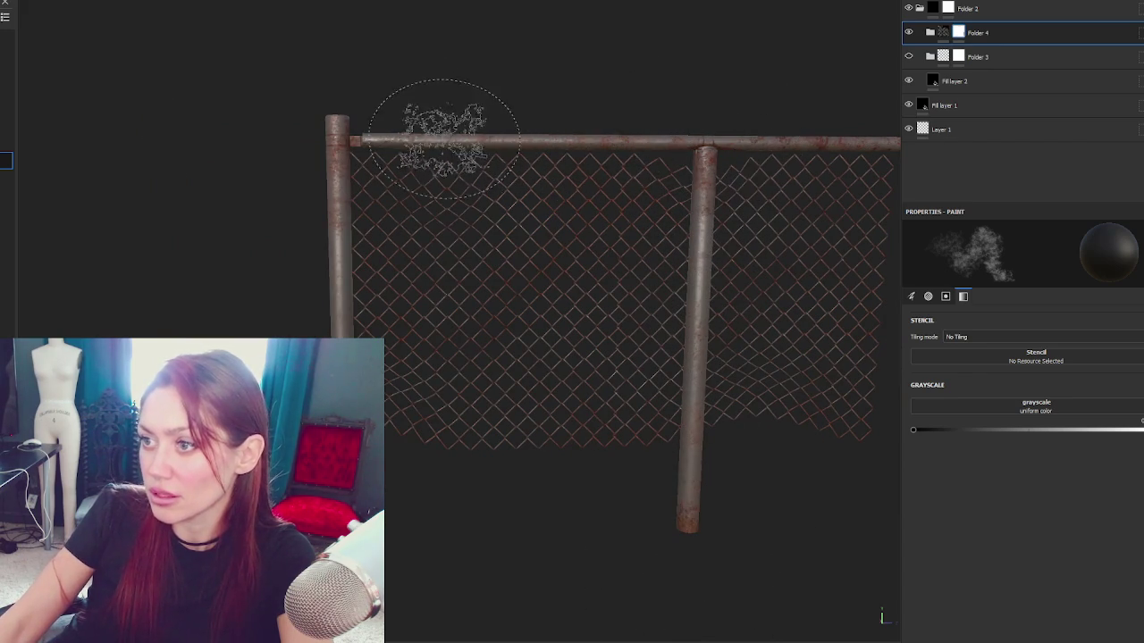
{"action": "mouse_move", "coordinate": [551, 127]}
{"action": "left_mouse_down"}
{"action": "mouse_move", "coordinate": [715, 242]}
{"action": "mouse_move", "coordinate": [651, 255]}
{"action": "mouse_move", "coordinate": [589, 202]}
{"action": "mouse_move", "coordinate": [322, 420]}
{"action": "left_mouse_up"}
{"action": "mouse_move", "coordinate": [355, 469]}
{"action": "left_mouse_down"}
{"action": "mouse_move", "coordinate": [549, 258]}
{"action": "mouse_move", "coordinate": [613, 256]}
{"action": "mouse_move", "coordinate": [813, 301]}
{"action": "mouse_move", "coordinate": [735, 200]}
{"action": "mouse_move", "coordinate": [607, 77]}
{"action": "mouse_move", "coordinate": [453, 179]}
{"action": "mouse_move", "coordinate": [669, 191]}
{"action": "left_mouse_up"}
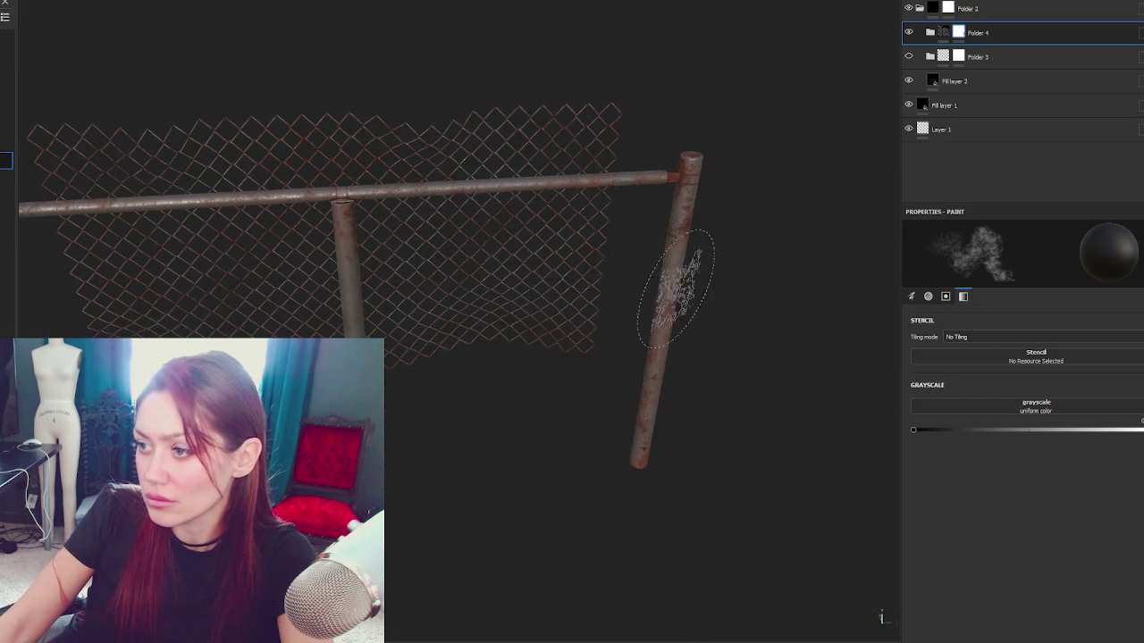
{"action": "left_click_drag", "start_coordinate": [661, 473], "coordinate": [740, 281]}
{"action": "mouse_move", "coordinate": [705, 516]}
{"action": "left_mouse_down"}
{"action": "mouse_move", "coordinate": [421, 324]}
{"action": "mouse_move", "coordinate": [322, 335]}
{"action": "left_mouse_up"}
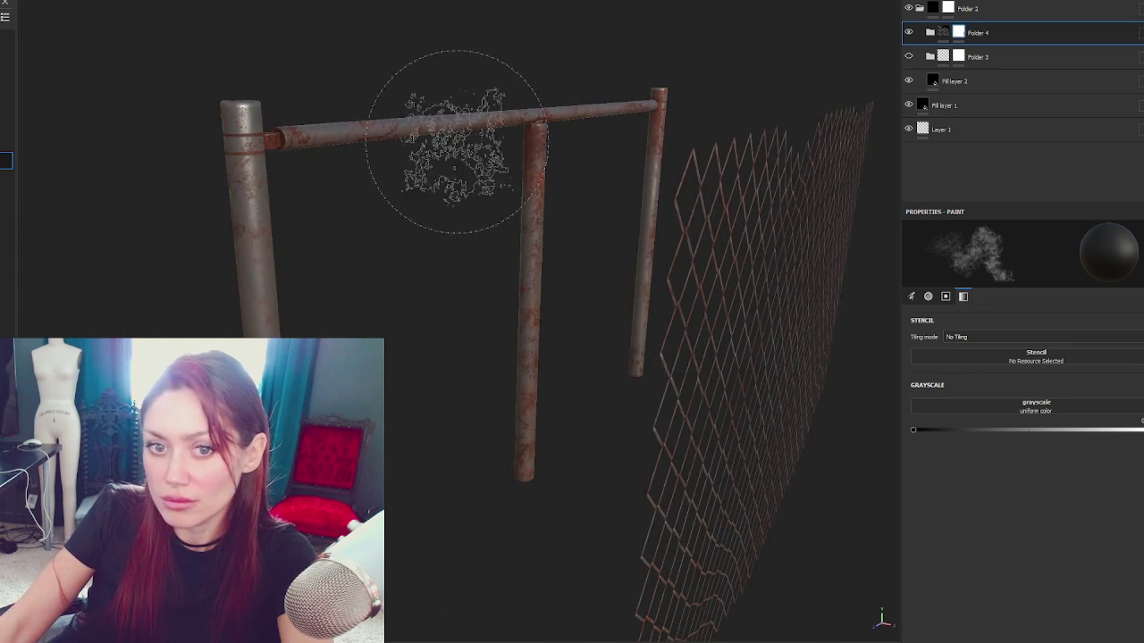
{"action": "left_click_drag", "start_coordinate": [449, 139], "coordinate": [541, 120]}
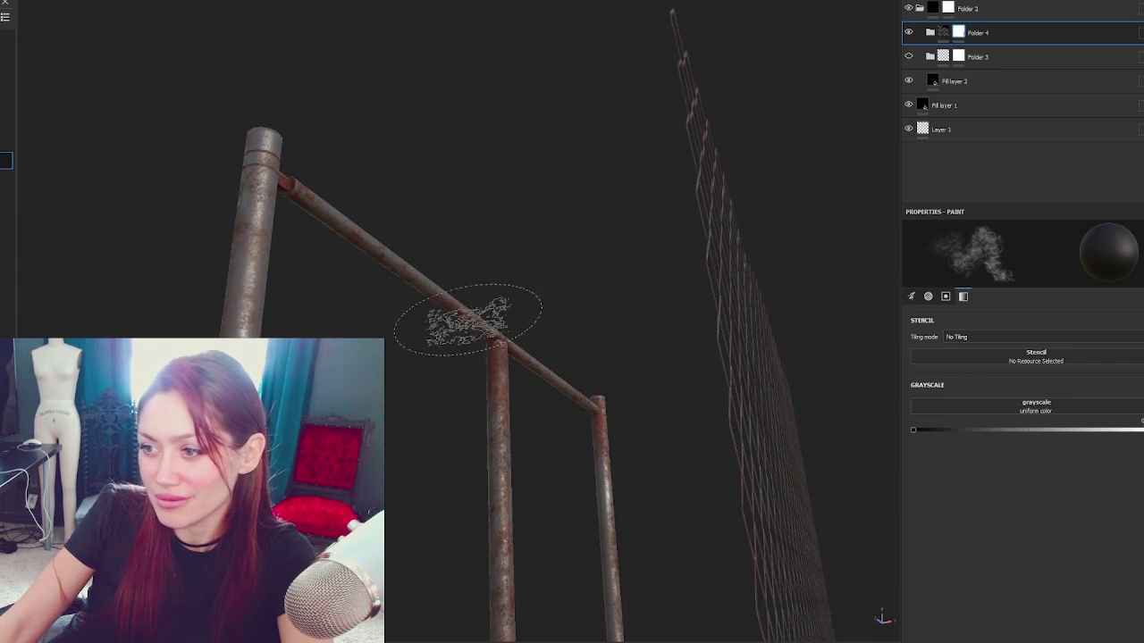
{"action": "mouse_move", "coordinate": [498, 456]}
{"action": "left_mouse_down"}
{"action": "mouse_move", "coordinate": [537, 269]}
{"action": "mouse_move", "coordinate": [510, 192]}
{"action": "left_mouse_up"}
{"action": "mouse_move", "coordinate": [557, 152]}
{"action": "left_mouse_down"}
{"action": "mouse_move", "coordinate": [467, 115]}
{"action": "mouse_move", "coordinate": [595, 260]}
{"action": "mouse_move", "coordinate": [510, 352]}
{"action": "mouse_move", "coordinate": [390, 313]}
{"action": "left_mouse_up"}
{"action": "left_click_drag", "start_coordinate": [598, 366], "coordinate": [536, 355]}
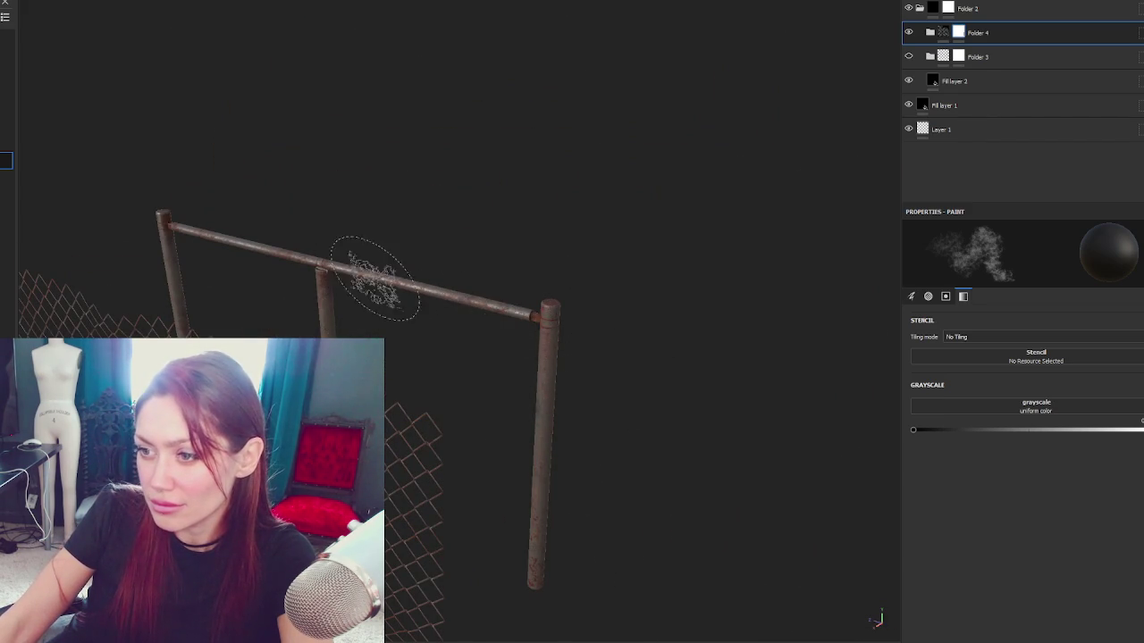
{"action": "left_click_drag", "start_coordinate": [486, 293], "coordinate": [140, 179]}
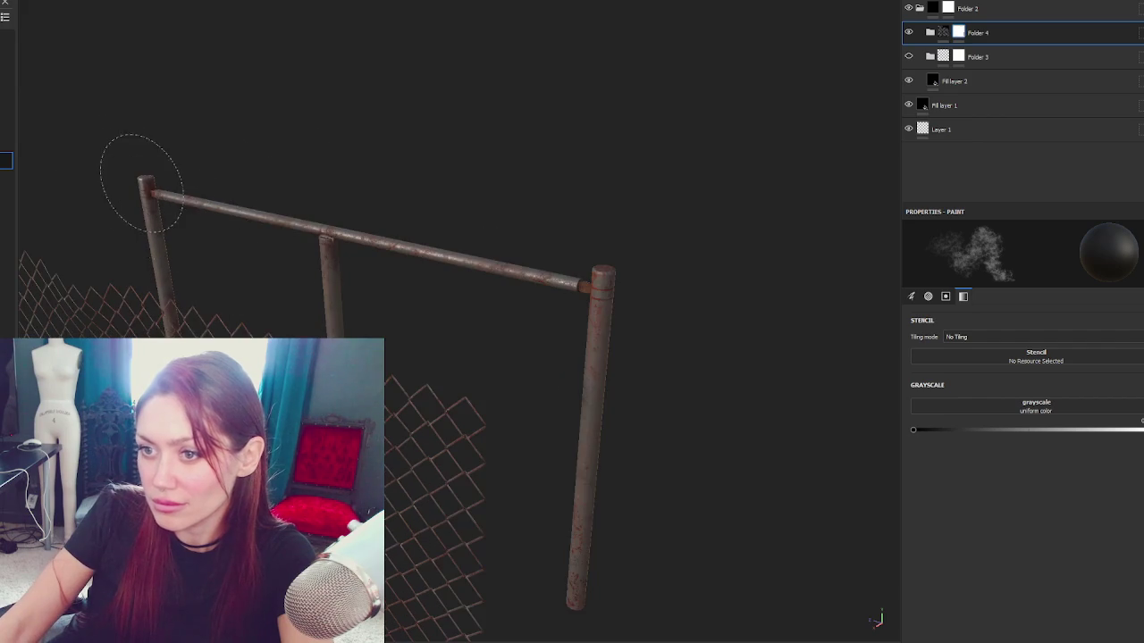
{"action": "mouse_move", "coordinate": [679, 439]}
{"action": "left_mouse_down"}
{"action": "mouse_move", "coordinate": [402, 367]}
{"action": "mouse_move", "coordinate": [289, 309]}
{"action": "mouse_move", "coordinate": [370, 309]}
{"action": "mouse_move", "coordinate": [334, 310]}
{"action": "left_mouse_up"}
{"action": "mouse_move", "coordinate": [563, 420]}
{"action": "left_mouse_down"}
{"action": "mouse_move", "coordinate": [452, 408]}
{"action": "mouse_move", "coordinate": [510, 281]}
{"action": "mouse_move", "coordinate": [709, 434]}
{"action": "left_mouse_up"}
{"action": "mouse_move", "coordinate": [552, 181]}
{"action": "left_mouse_down"}
{"action": "mouse_move", "coordinate": [474, 232]}
{"action": "mouse_move", "coordinate": [397, 208]}
{"action": "left_mouse_up"}
{"action": "left_click_drag", "start_coordinate": [892, 348], "coordinate": [557, 299]}
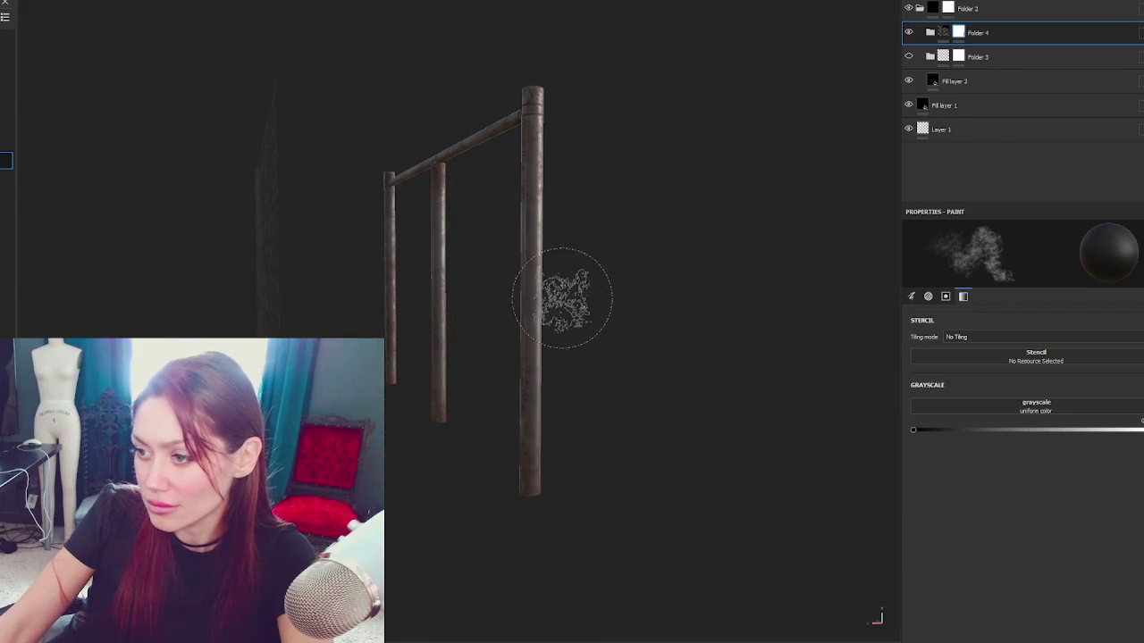
{"action": "mouse_move", "coordinate": [533, 393]}
{"action": "left_mouse_down"}
{"action": "mouse_move", "coordinate": [754, 460]}
{"action": "mouse_move", "coordinate": [464, 319]}
{"action": "mouse_move", "coordinate": [533, 324]}
{"action": "mouse_move", "coordinate": [549, 304]}
{"action": "left_mouse_up"}
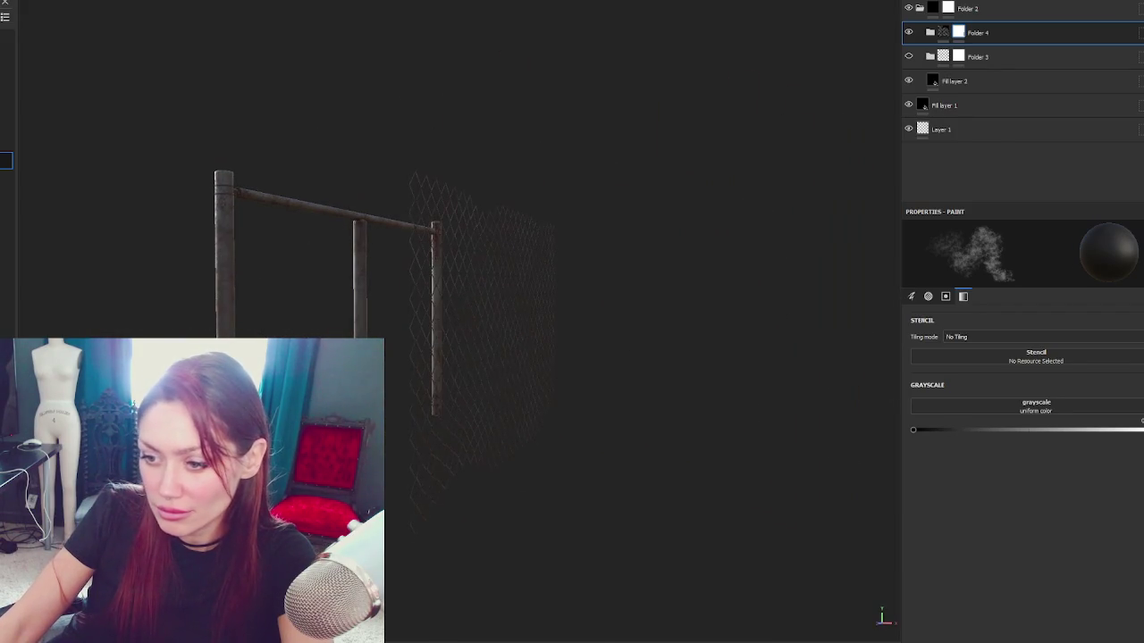
Step: Set the paint grayscale value to white and reframe the fence from several angles
{"action": "left_click", "coordinate": [1083, 428]}
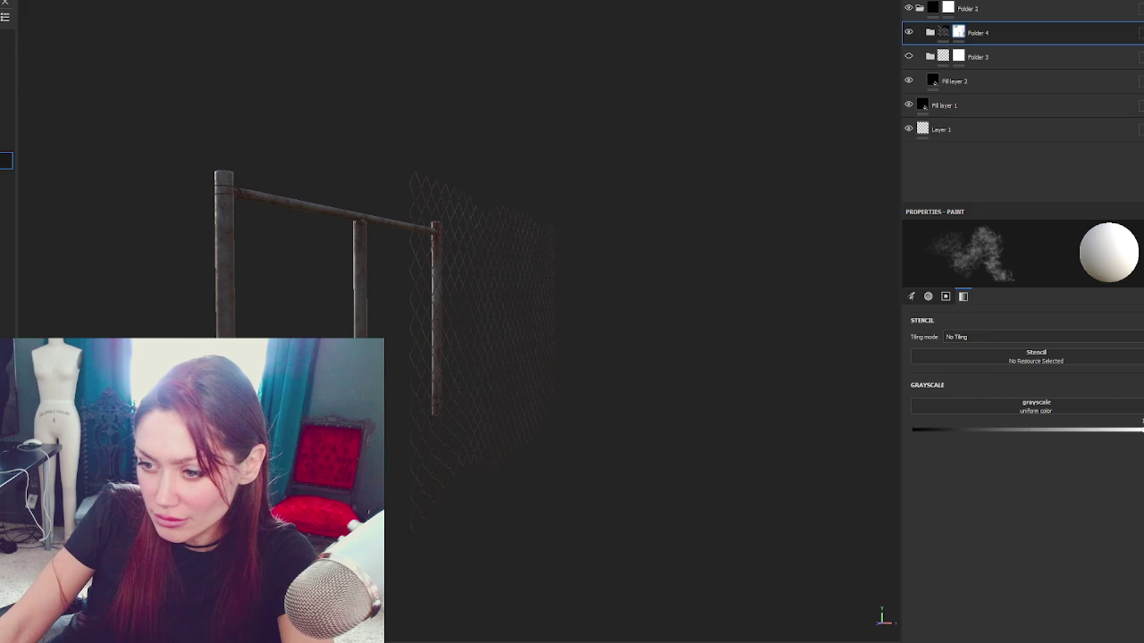
{"action": "mouse_move", "coordinate": [238, 9]}
{"action": "left_mouse_down"}
{"action": "mouse_move", "coordinate": [215, 179]}
{"action": "mouse_move", "coordinate": [270, 300]}
{"action": "left_mouse_up"}
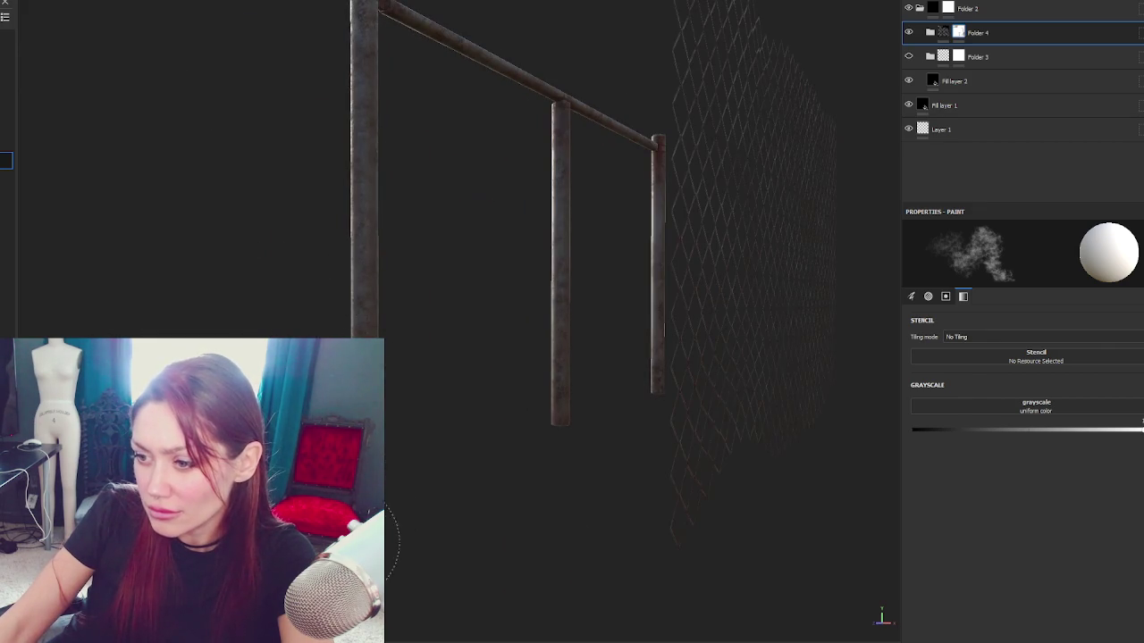
{"action": "left_click_drag", "start_coordinate": [353, 541], "coordinate": [741, 485]}
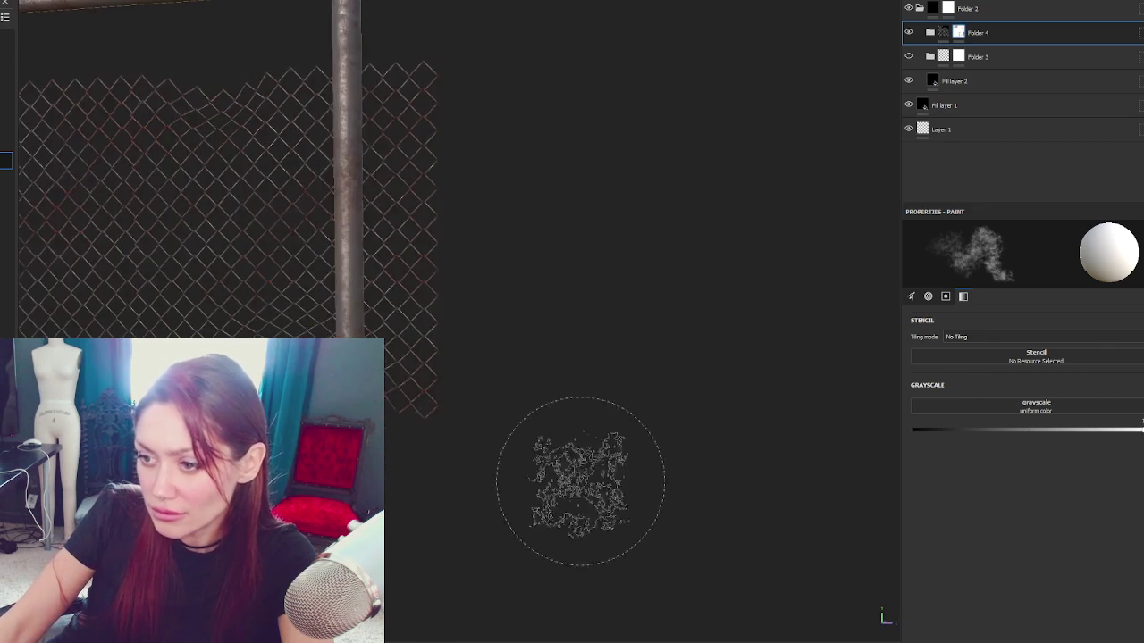
{"action": "key", "text": "f"}
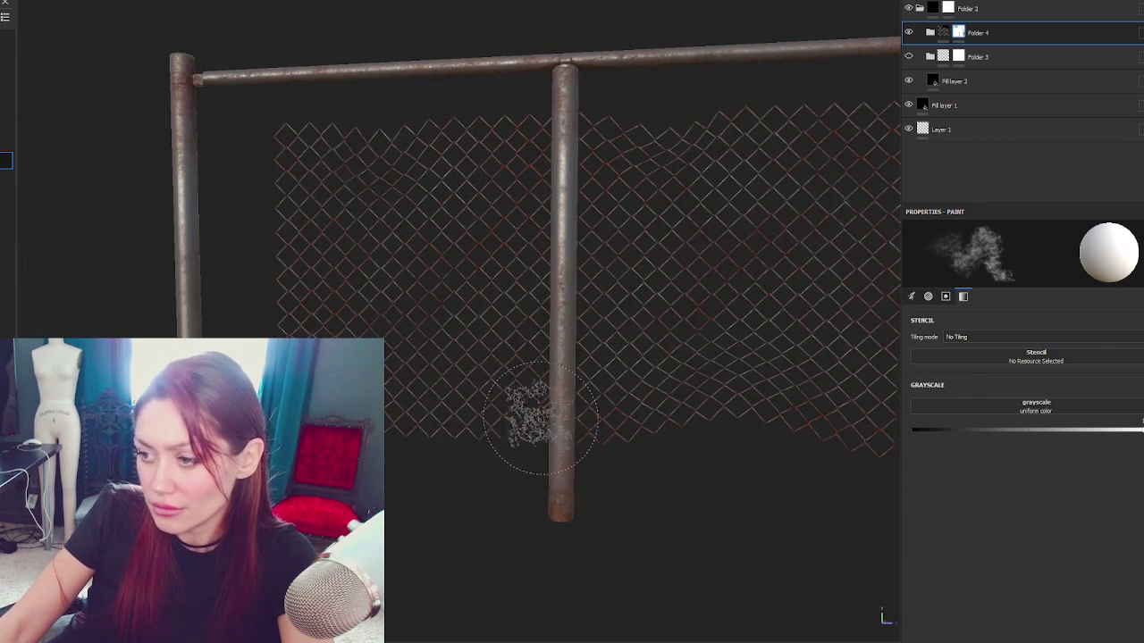
{"action": "mouse_move", "coordinate": [592, 528]}
{"action": "left_mouse_down"}
{"action": "mouse_move", "coordinate": [856, 438]}
{"action": "mouse_move", "coordinate": [577, 439]}
{"action": "mouse_move", "coordinate": [421, 473]}
{"action": "mouse_move", "coordinate": [396, 567]}
{"action": "mouse_move", "coordinate": [367, 589]}
{"action": "mouse_move", "coordinate": [280, 205]}
{"action": "left_mouse_up"}
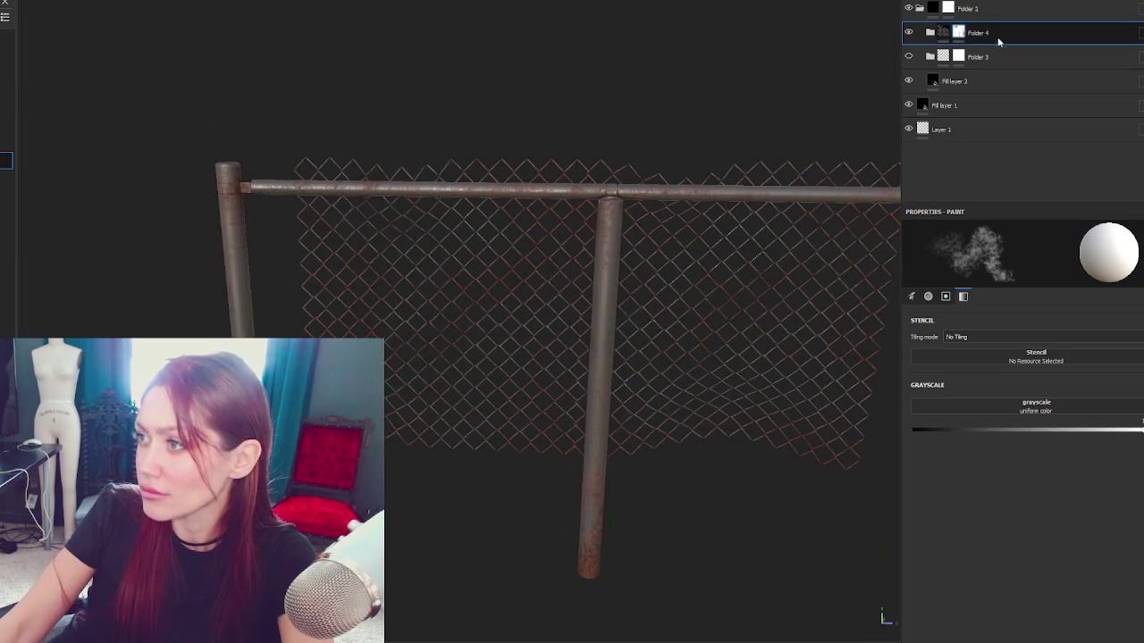
{"action": "right_click", "coordinate": [959, 55]}
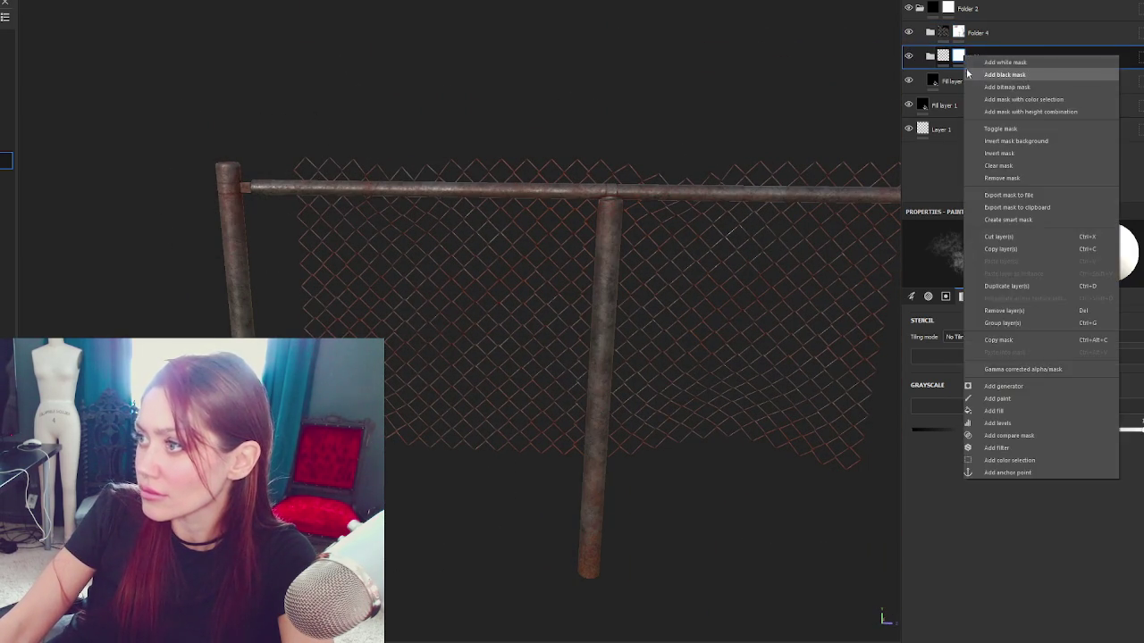
Step: Give Folder 3 a black mask and set the paint grayscale value to black
{"action": "left_click", "coordinate": [949, 169]}
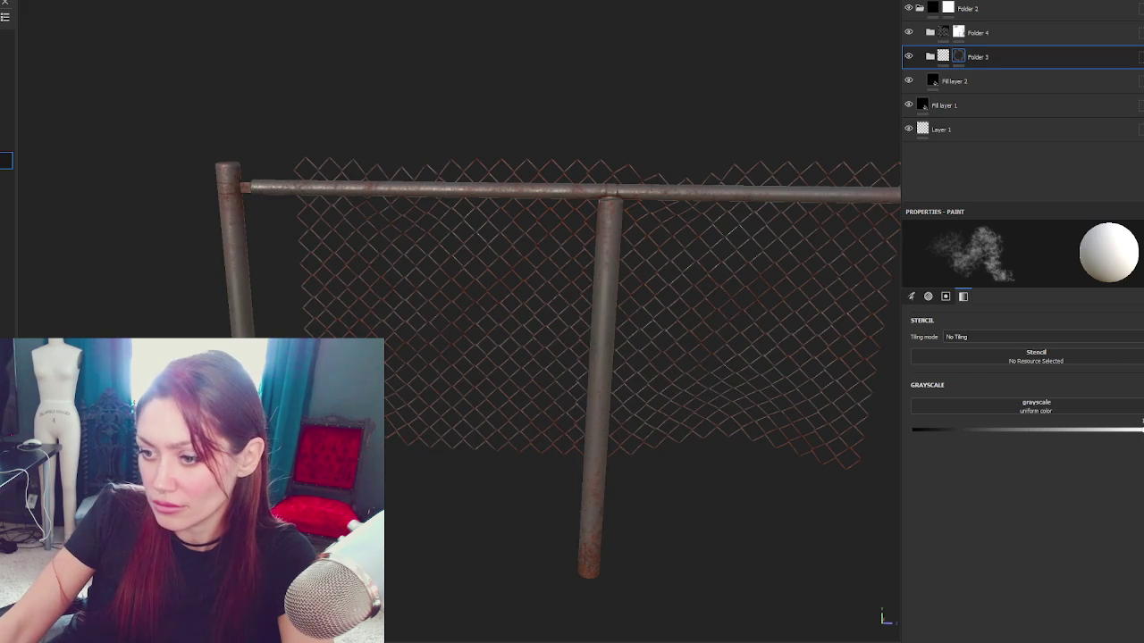
{"action": "right_click", "coordinate": [973, 67]}
{"action": "key", "text": "Escape"}
{"action": "left_click_drag", "start_coordinate": [964, 433], "coordinate": [912, 431]}
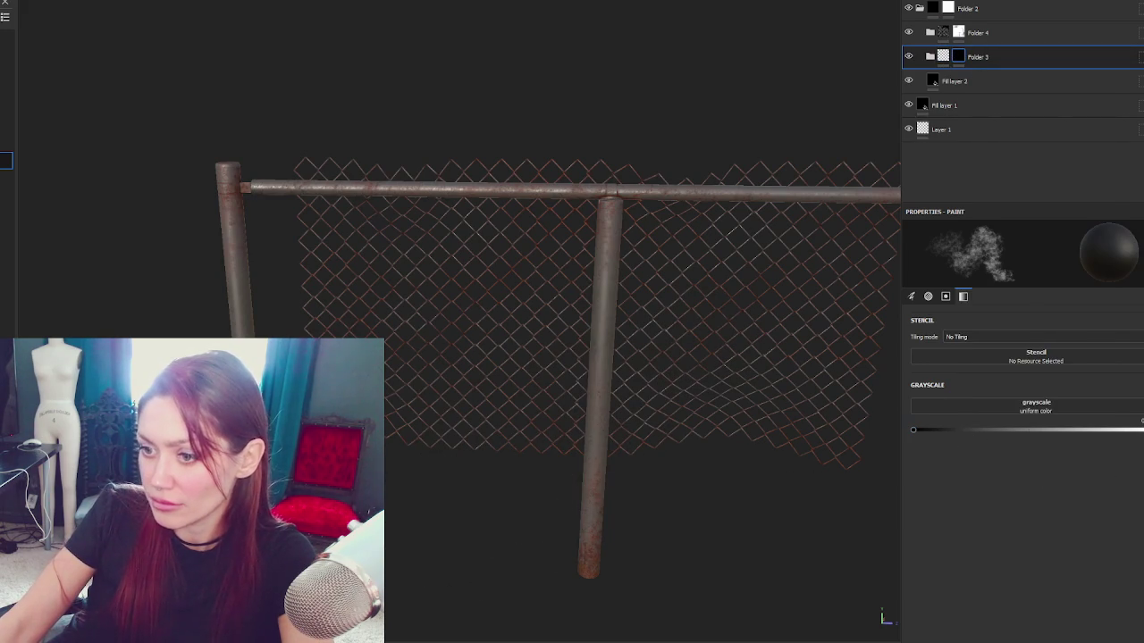
{"action": "right_click", "coordinate": [960, 57]}
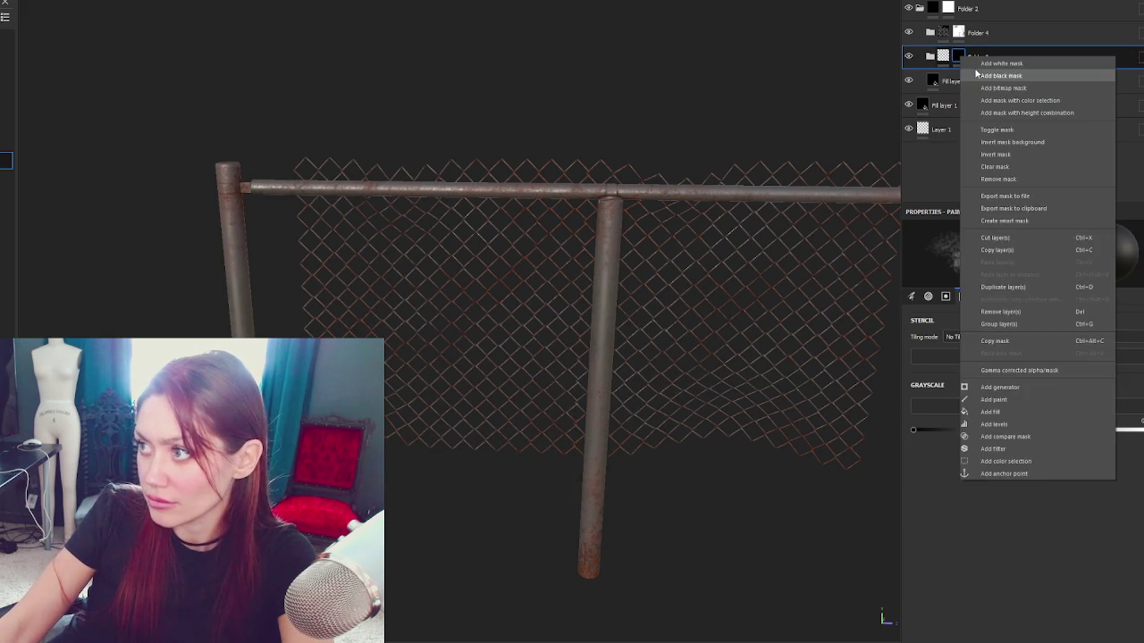
{"action": "left_click", "coordinate": [992, 75]}
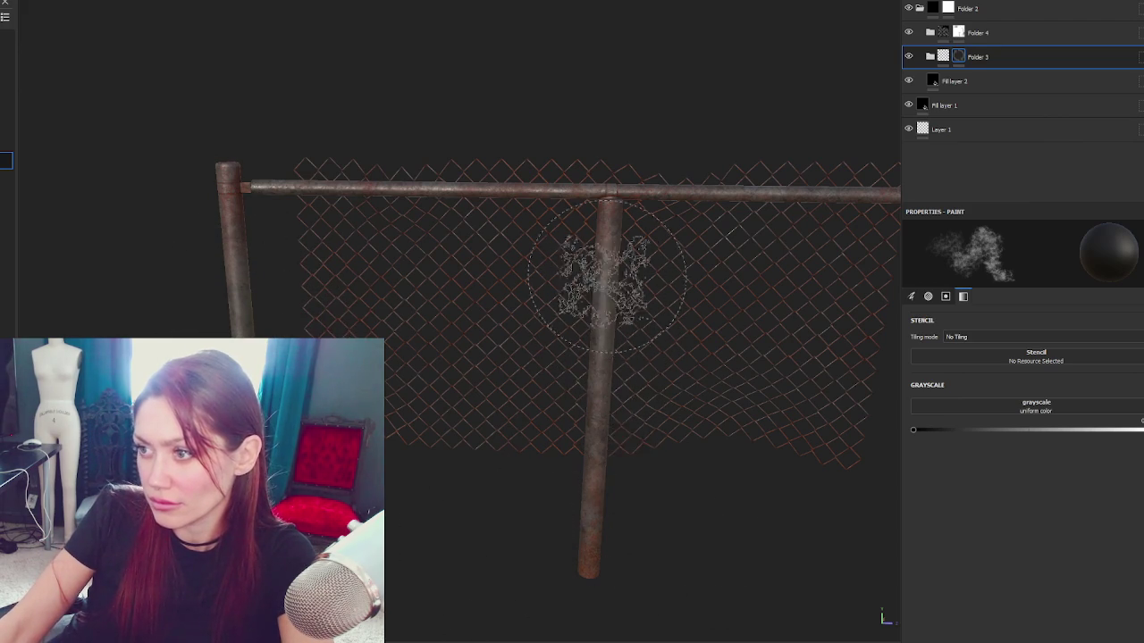
Step: Inspect the fence from several angles, then paste the copied dirt group into Folder 3
{"action": "mouse_move", "coordinate": [600, 549]}
{"action": "left_mouse_down"}
{"action": "mouse_move", "coordinate": [831, 484]}
{"action": "mouse_move", "coordinate": [689, 452]}
{"action": "left_mouse_up"}
{"action": "mouse_move", "coordinate": [677, 318]}
{"action": "left_mouse_down"}
{"action": "mouse_move", "coordinate": [638, 378]}
{"action": "mouse_move", "coordinate": [546, 384]}
{"action": "left_mouse_up"}
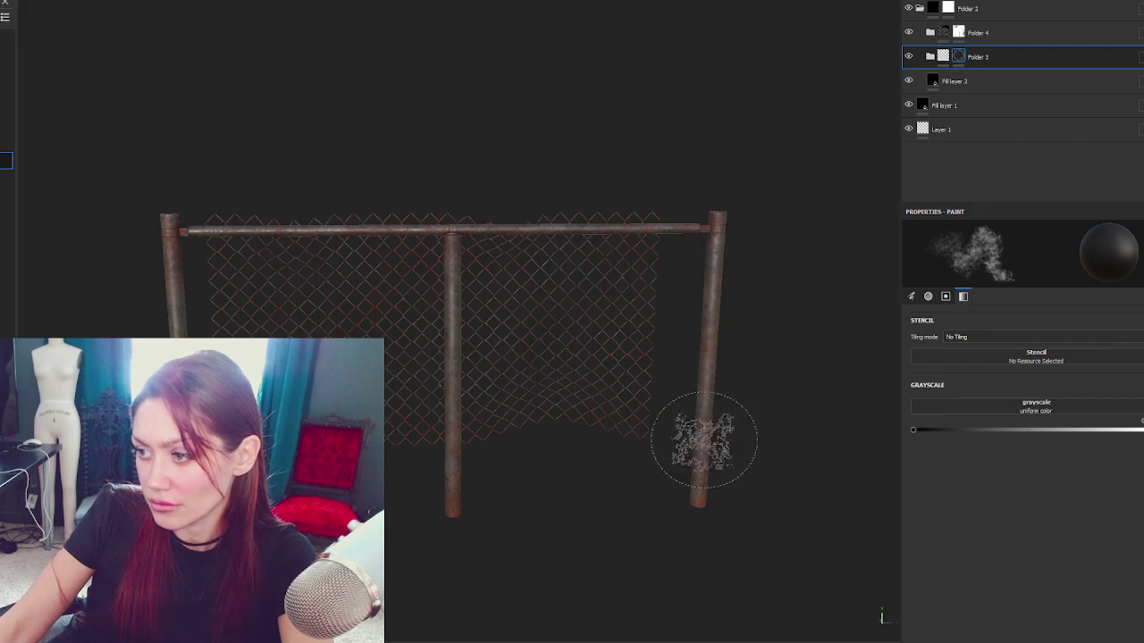
{"action": "left_click", "coordinate": [984, 32]}
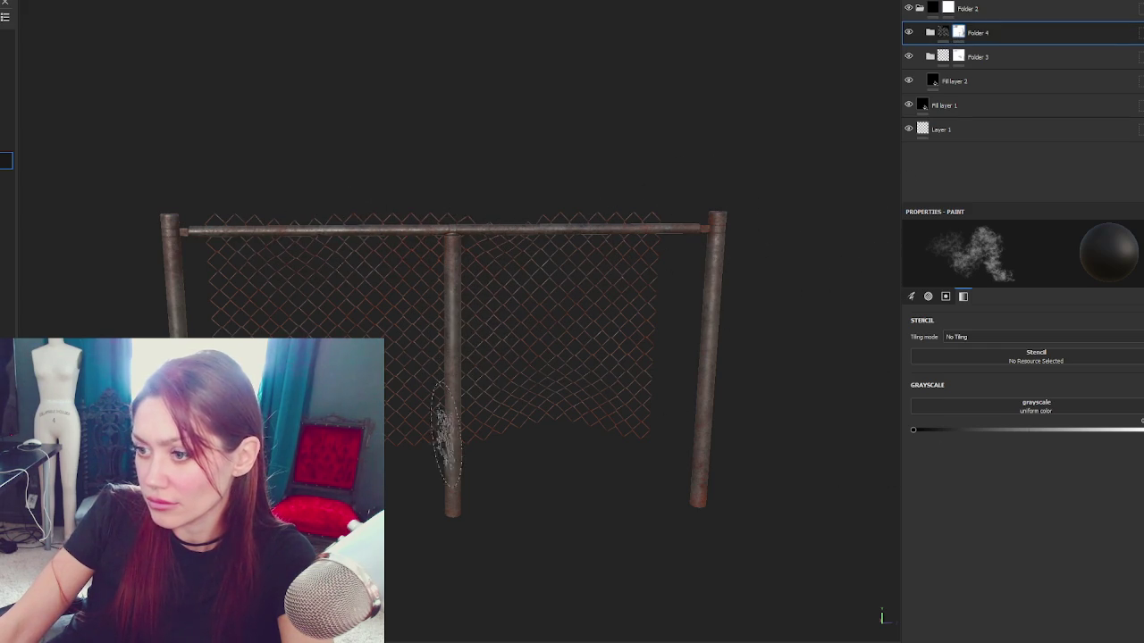
{"action": "left_click", "coordinate": [978, 56]}
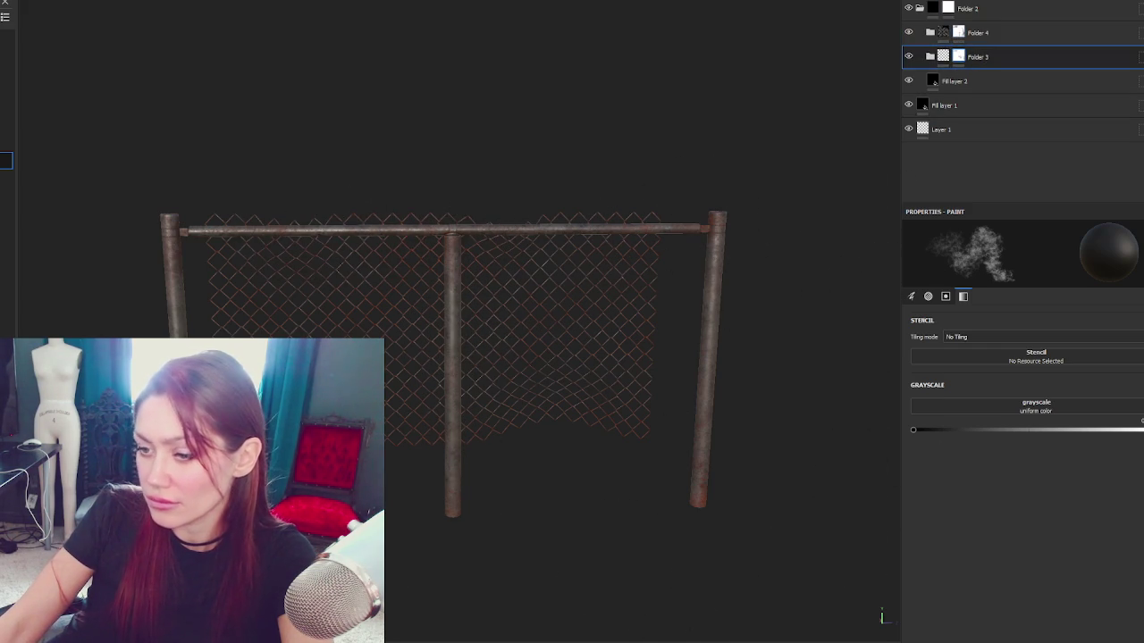
{"action": "mouse_move", "coordinate": [684, 378]}
{"action": "left_mouse_down"}
{"action": "mouse_move", "coordinate": [816, 459]}
{"action": "mouse_move", "coordinate": [429, 441]}
{"action": "left_mouse_up"}
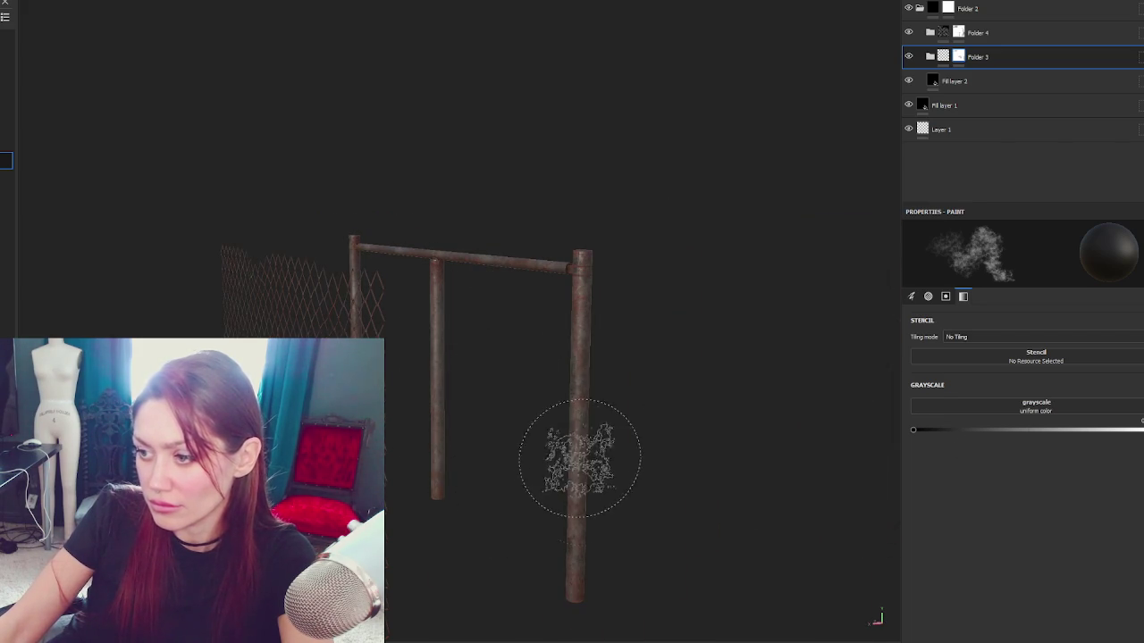
{"action": "left_click_drag", "start_coordinate": [694, 523], "coordinate": [450, 408]}
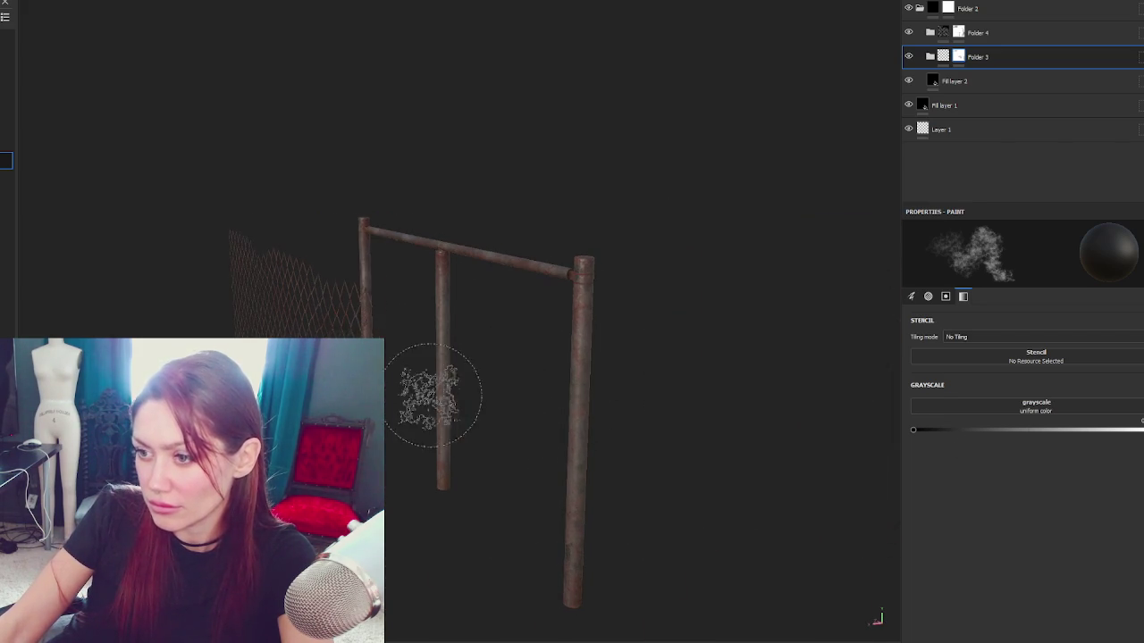
{"action": "mouse_move", "coordinate": [370, 235]}
{"action": "left_mouse_down"}
{"action": "mouse_move", "coordinate": [417, 385]}
{"action": "mouse_move", "coordinate": [269, 294]}
{"action": "left_mouse_up"}
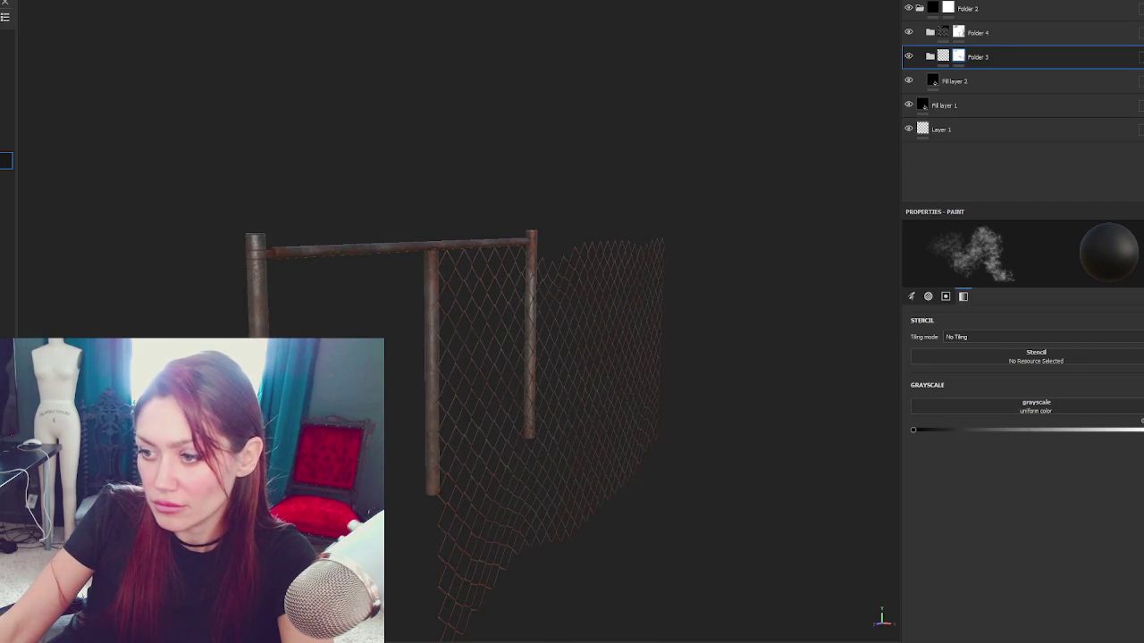
{"action": "mouse_move", "coordinate": [447, 590]}
{"action": "left_mouse_down"}
{"action": "mouse_move", "coordinate": [516, 557]}
{"action": "mouse_move", "coordinate": [506, 551]}
{"action": "mouse_move", "coordinate": [830, 539]}
{"action": "mouse_move", "coordinate": [702, 516]}
{"action": "left_mouse_up"}
{"action": "scroll", "coordinate": [684, 498], "scroll_direction": "up", "scroll_amount": 5}
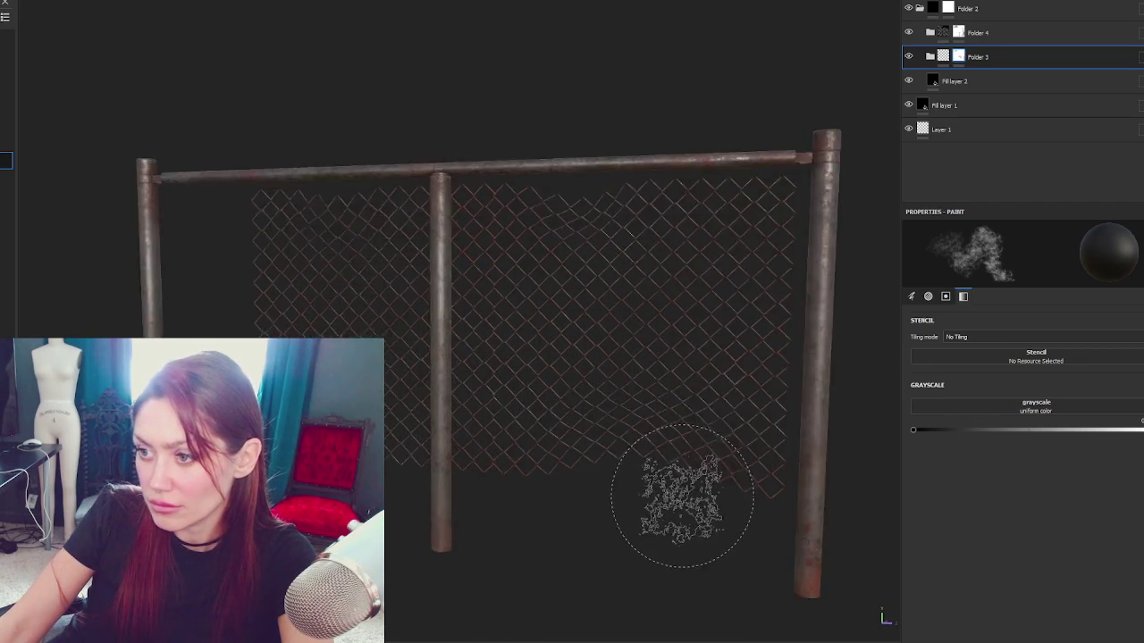
{"action": "key", "text": "ctrl+v"}
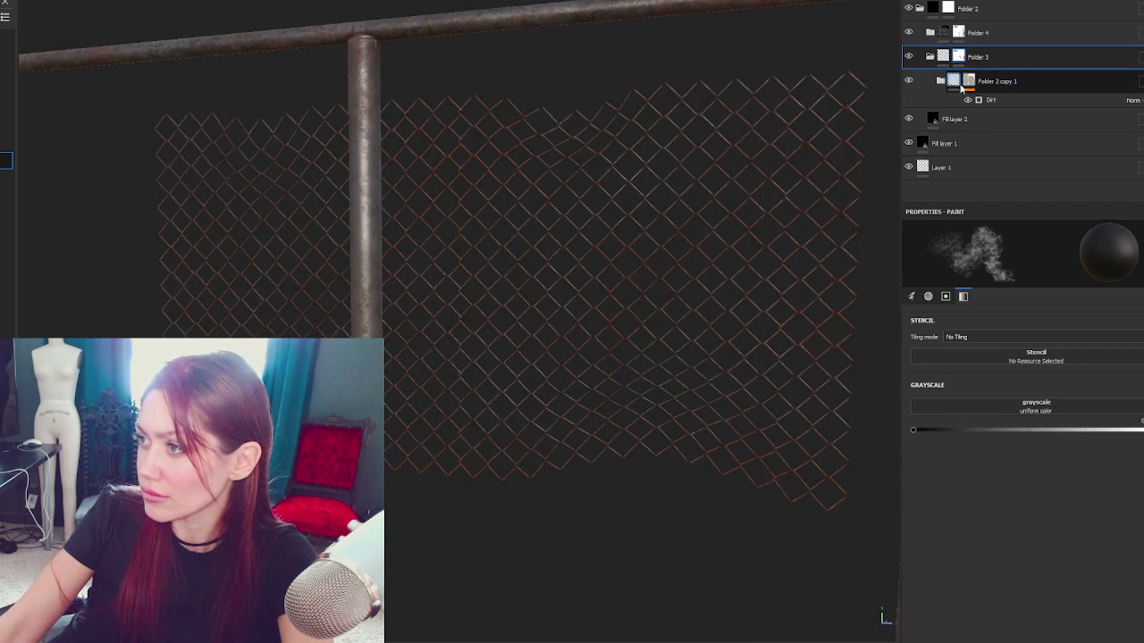
Step: Add a fill layer under the Dirt group with roughness pushed near maximum
{"action": "key", "text": "ctrl+v"}
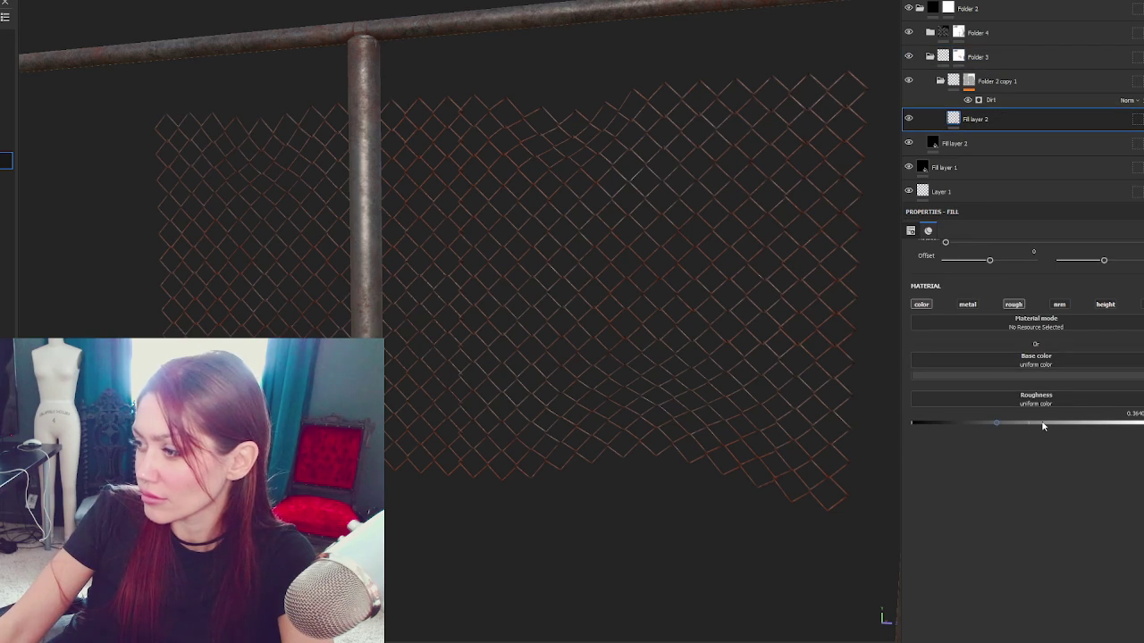
{"action": "left_click_drag", "start_coordinate": [1097, 425], "coordinate": [1143, 424]}
{"action": "mouse_move", "coordinate": [1016, 427]}
{"action": "left_mouse_down"}
{"action": "mouse_move", "coordinate": [945, 423]}
{"action": "mouse_move", "coordinate": [1143, 424]}
{"action": "left_mouse_up"}
{"action": "key", "text": "f"}
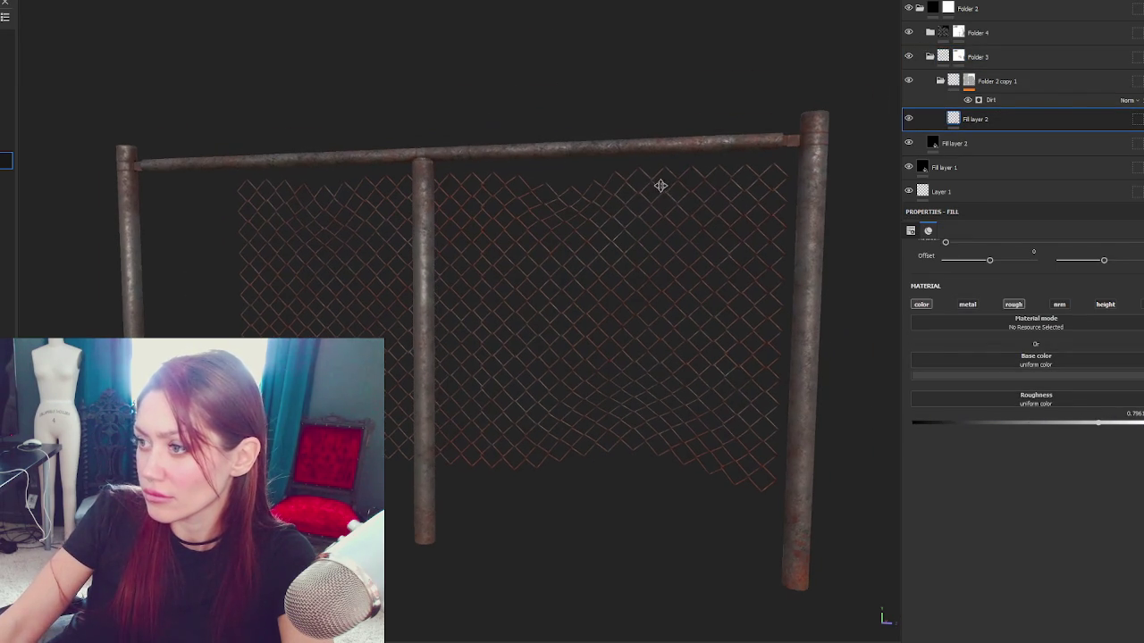
Step: Collapse Folder 3, expand Folder 4 and check Fill layer 3's height settings
{"action": "left_click", "coordinate": [930, 56]}
{"action": "left_click", "coordinate": [929, 33]}
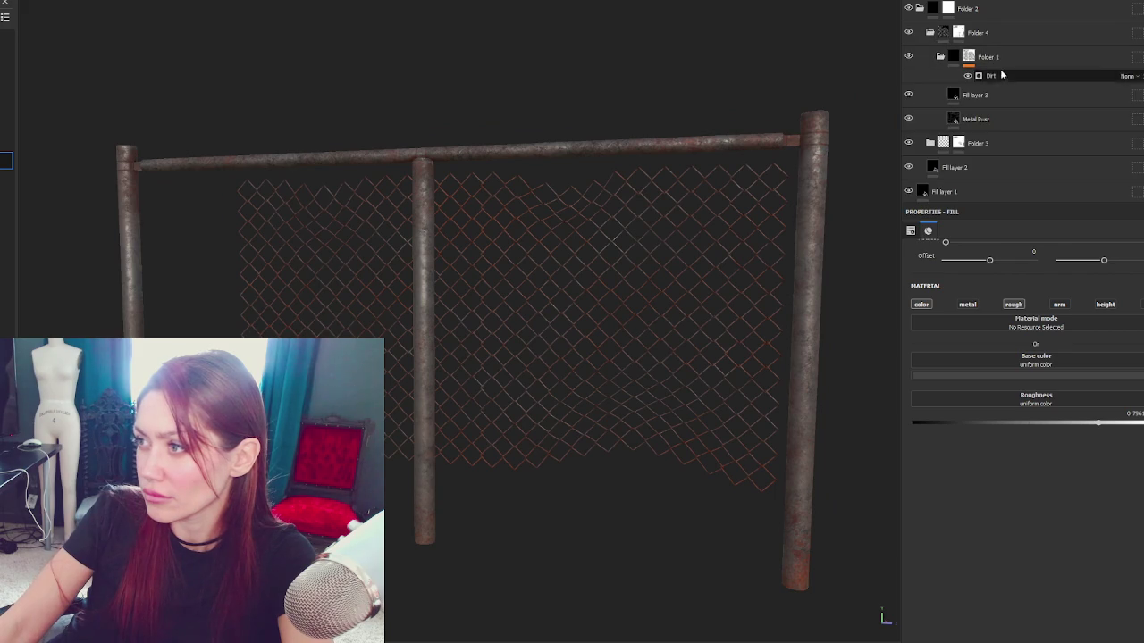
{"action": "left_click", "coordinate": [972, 95]}
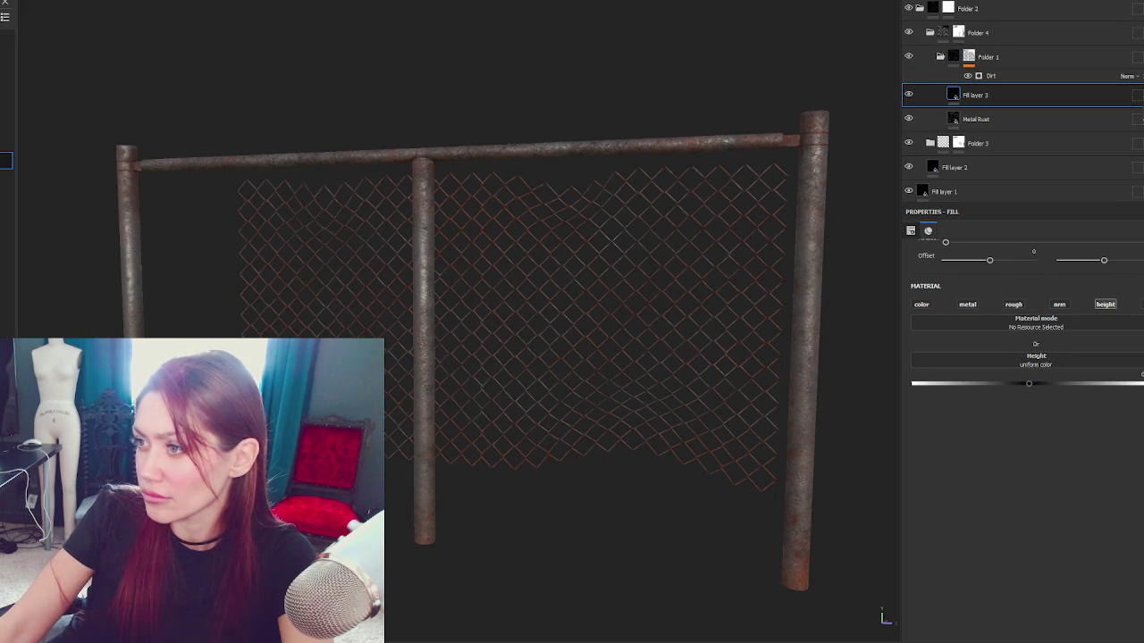
{"action": "scroll", "coordinate": [738, 181], "scroll_direction": "up", "scroll_amount": 3}
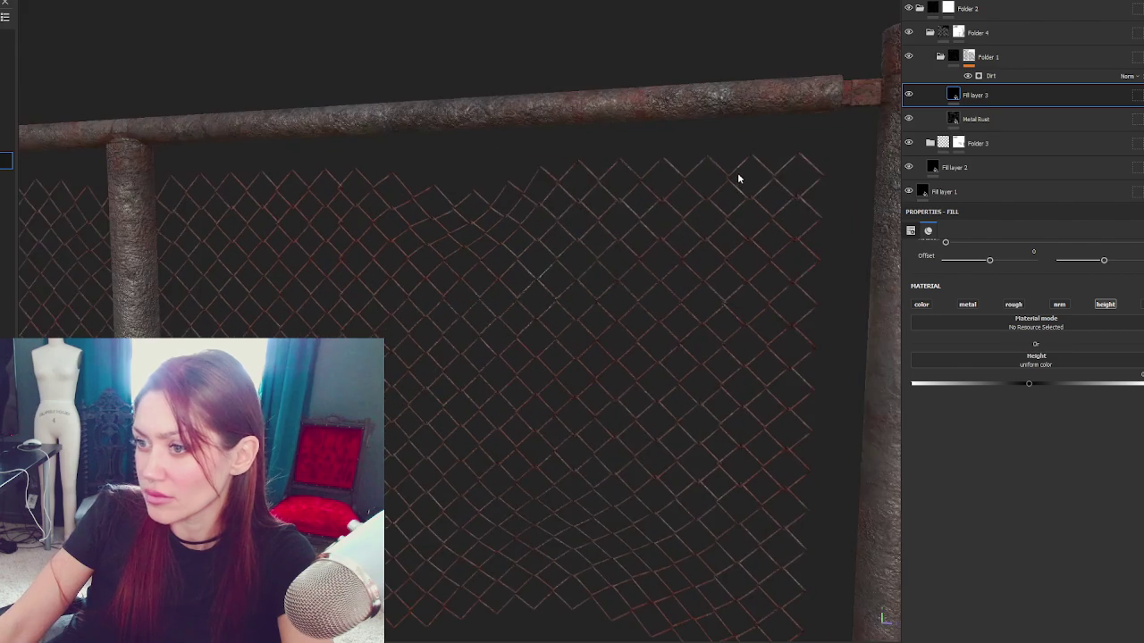
{"action": "scroll", "coordinate": [669, 182], "scroll_direction": "down", "scroll_amount": 2}
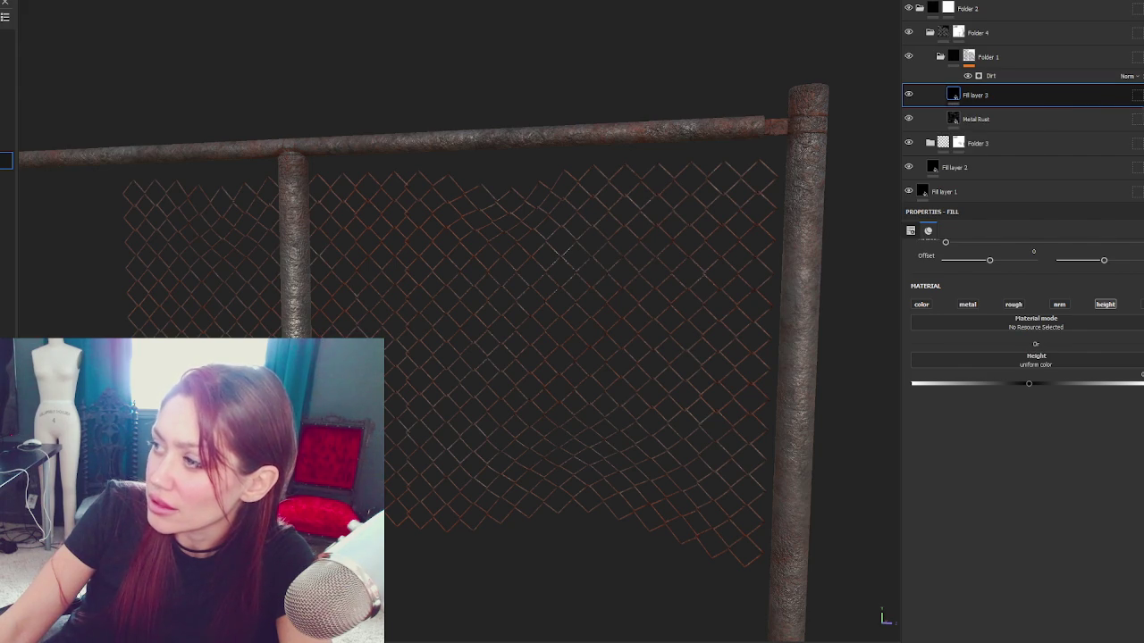
{"action": "left_click", "coordinate": [983, 73]}
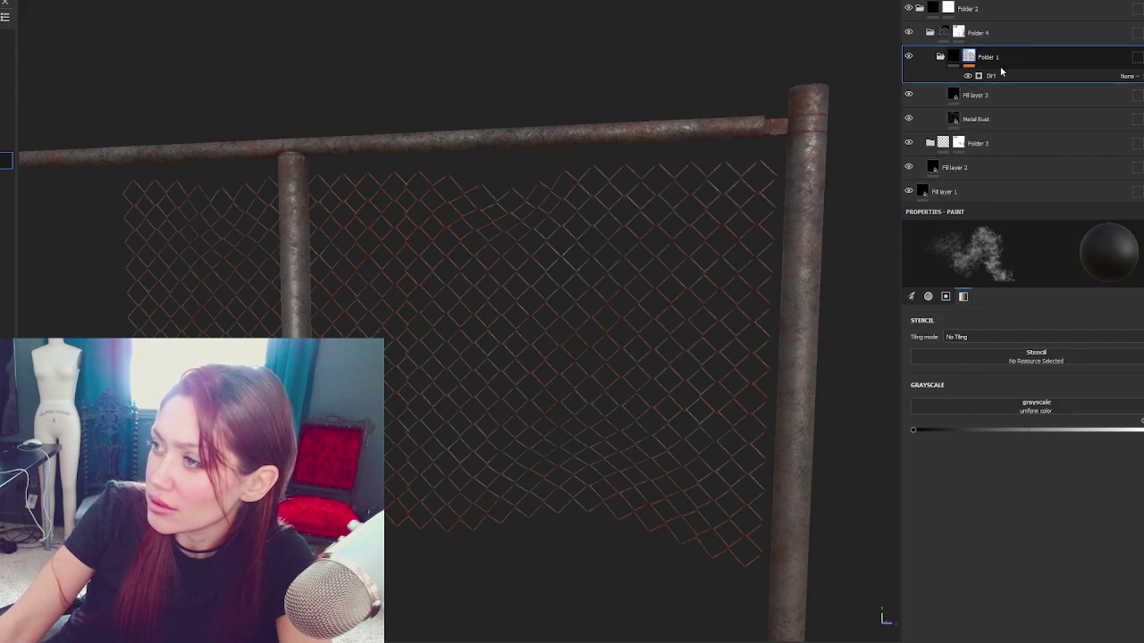
Step: Duplicate Folder 1 with its Dirt mask and hide the height fill layer Fill layer 3
{"action": "left_click", "coordinate": [988, 60]}
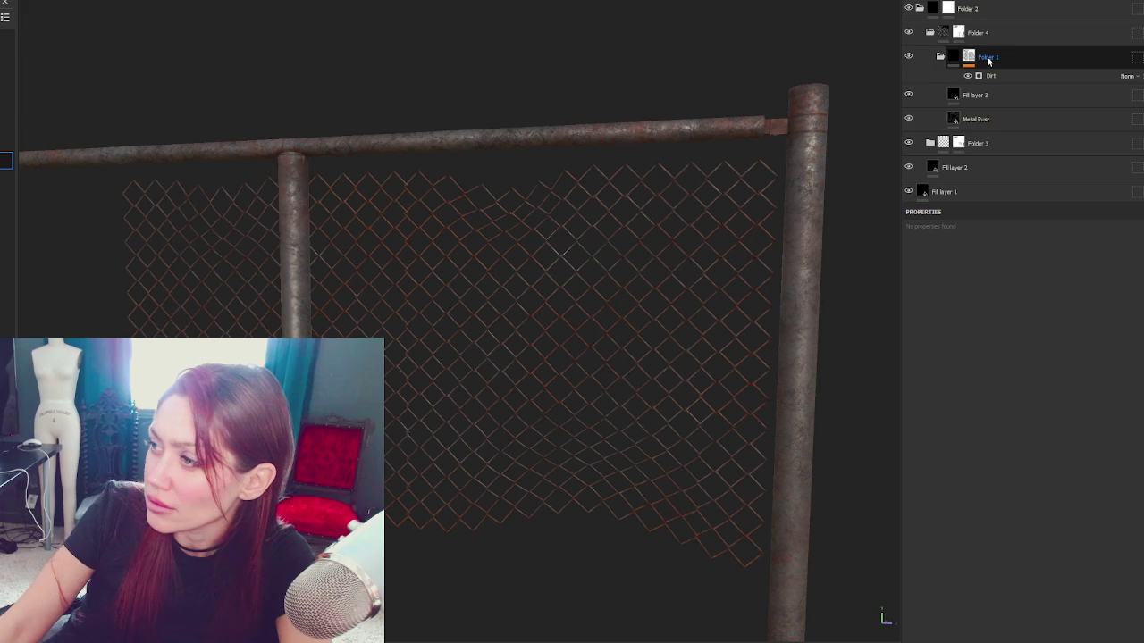
{"action": "left_click", "coordinate": [1009, 60]}
{"action": "key", "text": "ctrl+d"}
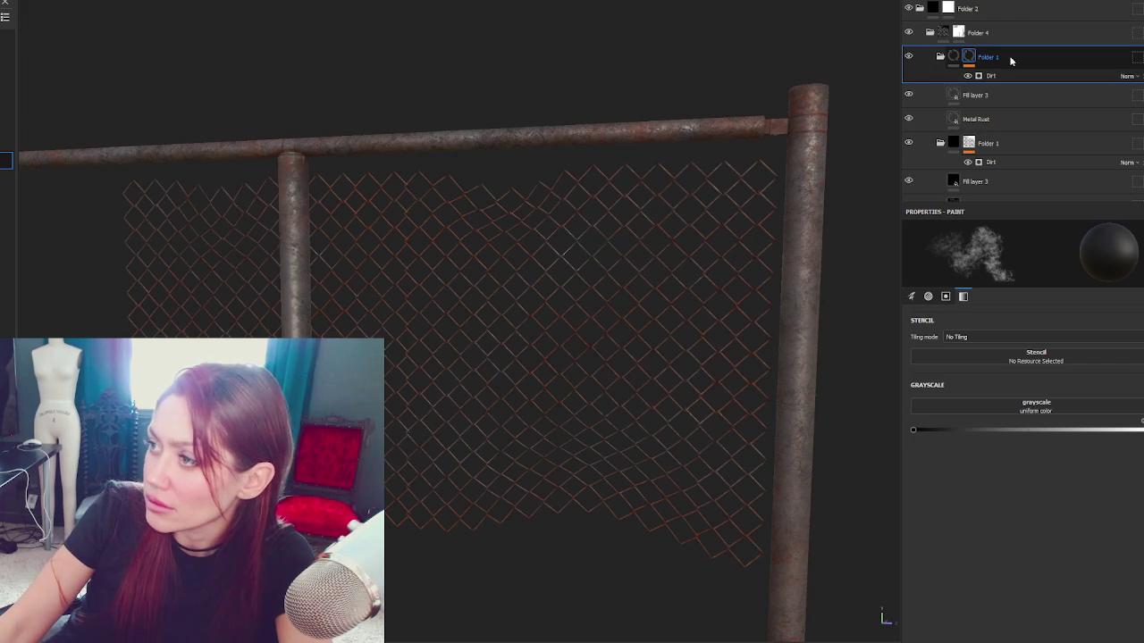
{"action": "left_click", "coordinate": [1019, 119]}
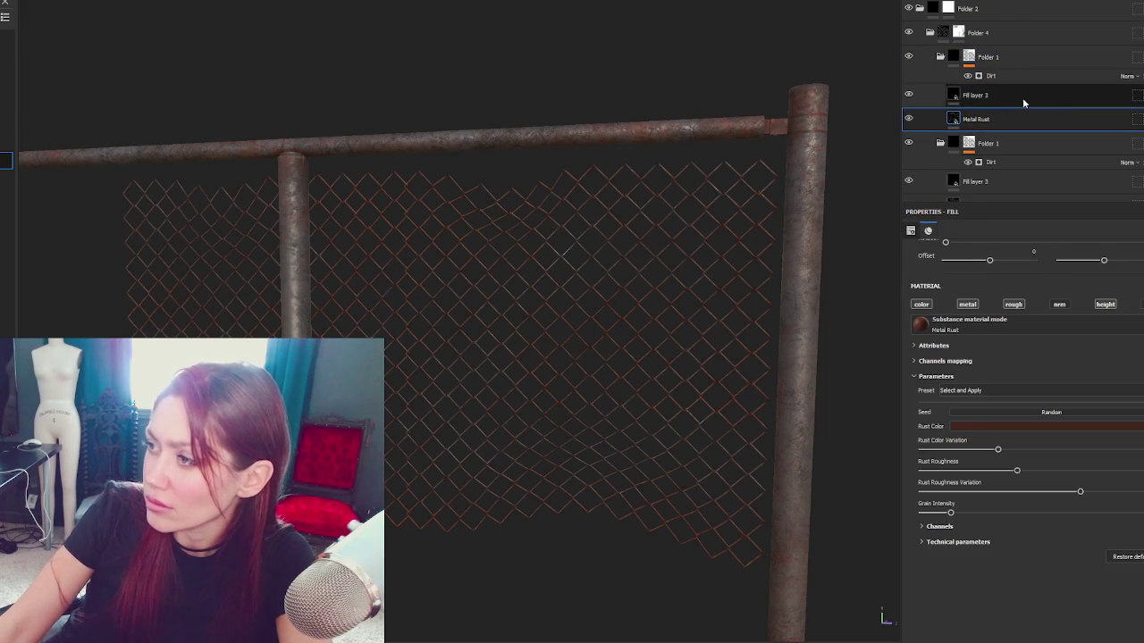
{"action": "left_click", "coordinate": [1024, 99]}
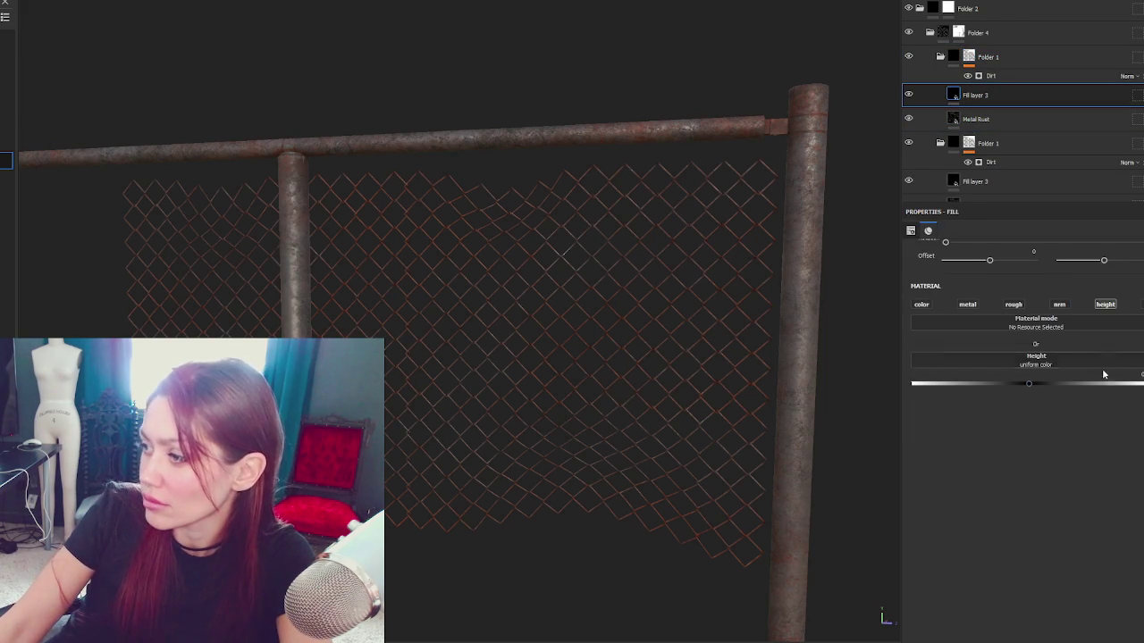
{"action": "left_click", "coordinate": [909, 95]}
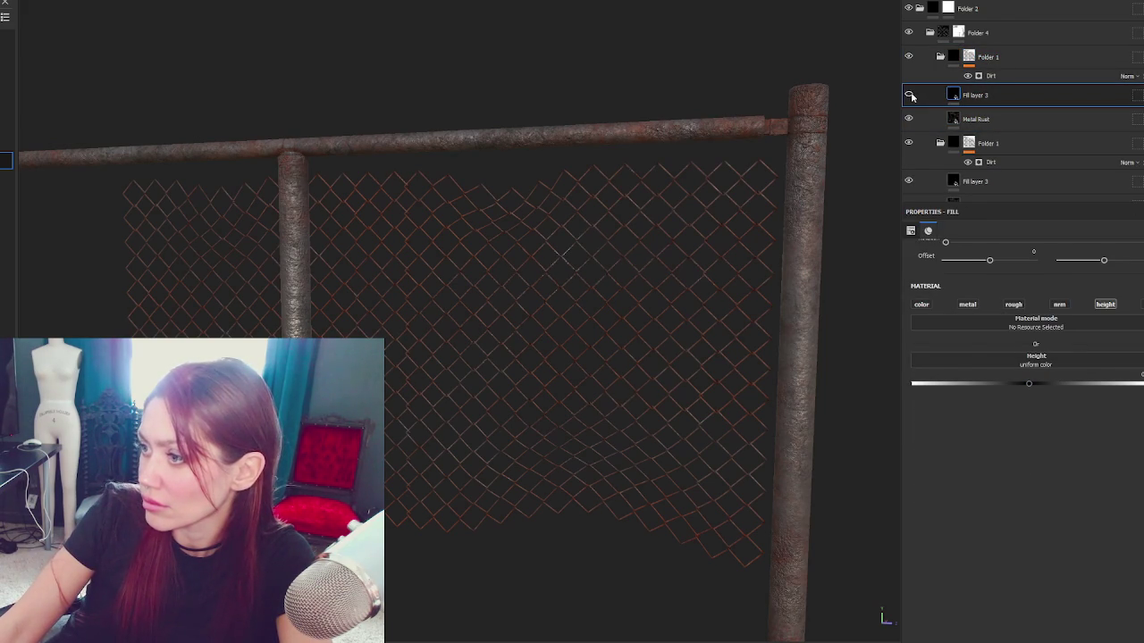
Step: Group the upper Folder 1 into a new Folder 5 and give it a mask
{"action": "left_click", "coordinate": [988, 58]}
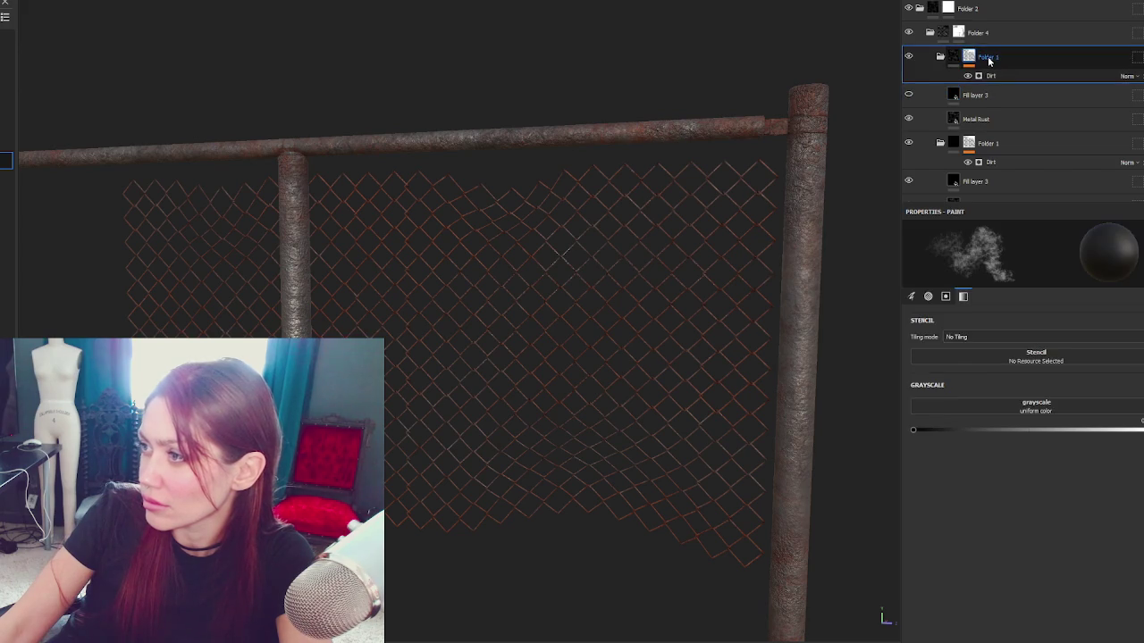
{"action": "key", "text": "ctrl+g"}
{"action": "right_click", "coordinate": [998, 60]}
{"action": "left_click", "coordinate": [1000, 66]}
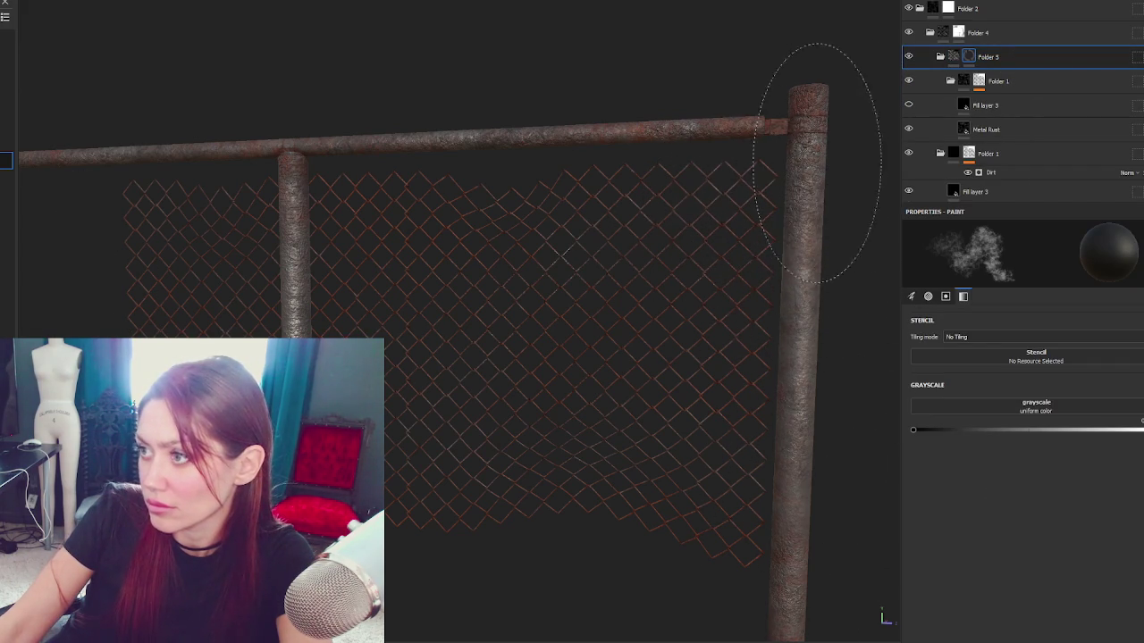
Step: Orbit and zoom around the rusty posts and crossbar to inspect the result
{"action": "mouse_move", "coordinate": [784, 125]}
{"action": "left_mouse_down"}
{"action": "mouse_move", "coordinate": [694, 332]}
{"action": "mouse_move", "coordinate": [664, 486]}
{"action": "left_mouse_up"}
{"action": "mouse_move", "coordinate": [659, 409]}
{"action": "left_mouse_down"}
{"action": "mouse_move", "coordinate": [400, 359]}
{"action": "mouse_move", "coordinate": [585, 401]}
{"action": "mouse_move", "coordinate": [510, 403]}
{"action": "left_mouse_up"}
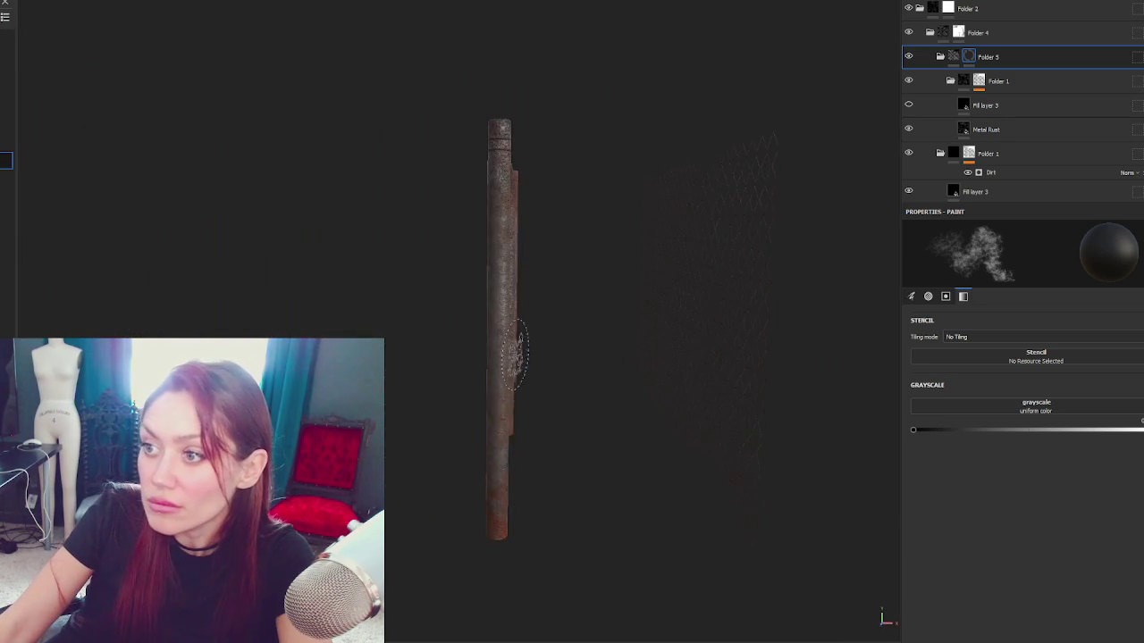
{"action": "scroll", "coordinate": [552, 328], "scroll_direction": "up", "scroll_amount": 5}
{"action": "mouse_move", "coordinate": [552, 328]}
{"action": "left_mouse_down"}
{"action": "mouse_move", "coordinate": [613, 205]}
{"action": "mouse_move", "coordinate": [620, 238]}
{"action": "mouse_move", "coordinate": [456, 192]}
{"action": "left_mouse_up"}
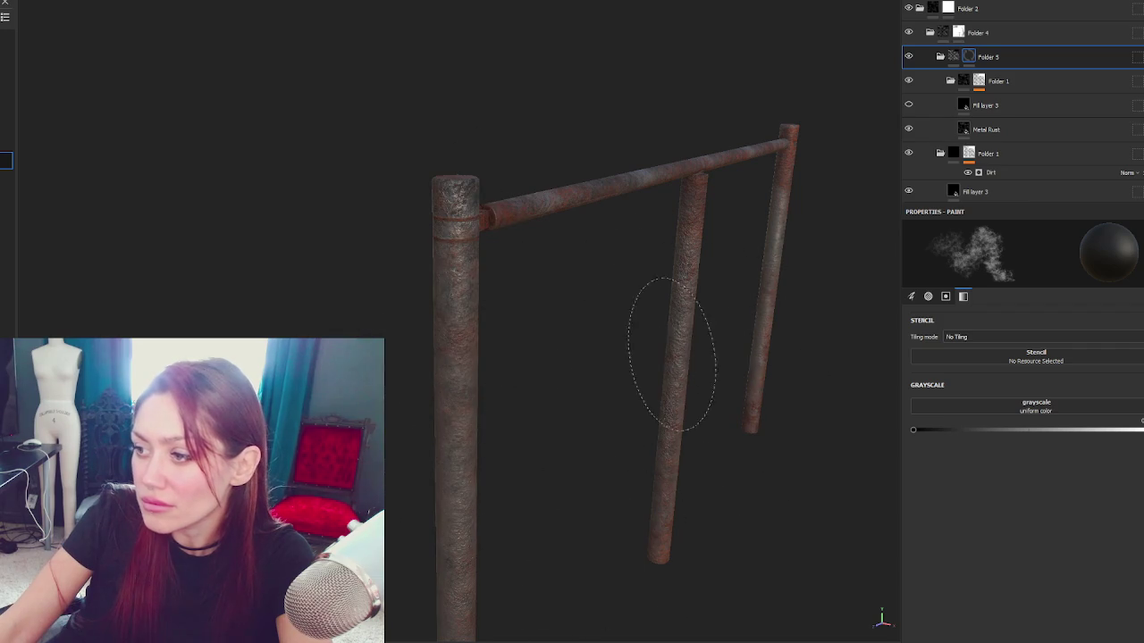
{"action": "left_click_drag", "start_coordinate": [670, 447], "coordinate": [669, 357]}
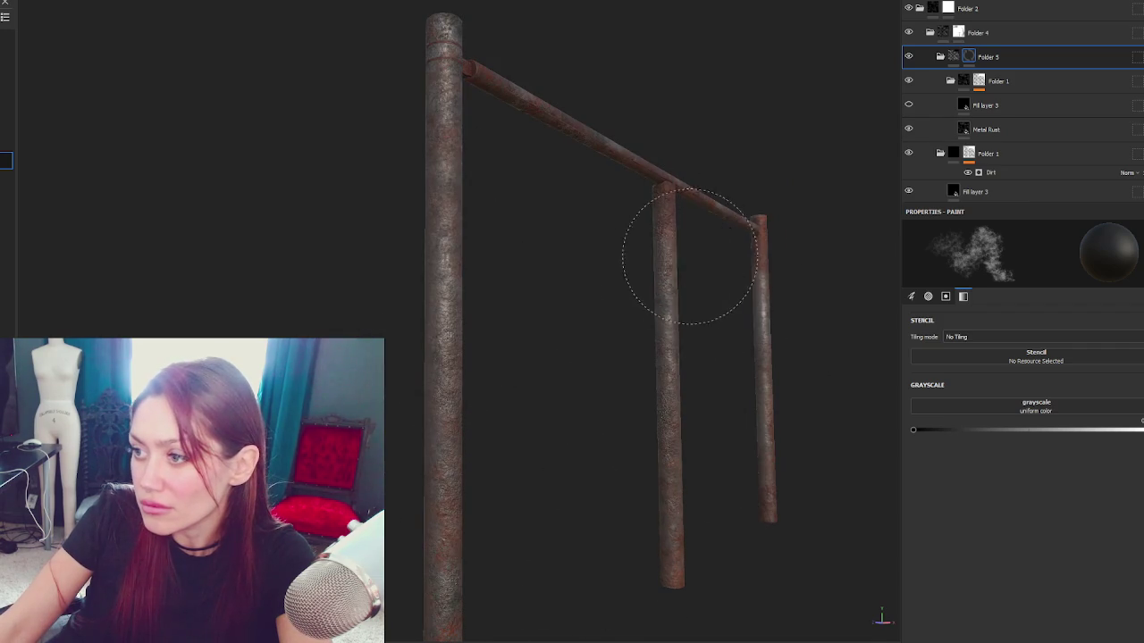
{"action": "mouse_move", "coordinate": [468, 395]}
{"action": "left_mouse_down"}
{"action": "mouse_move", "coordinate": [549, 364]}
{"action": "mouse_move", "coordinate": [393, 509]}
{"action": "left_mouse_up"}
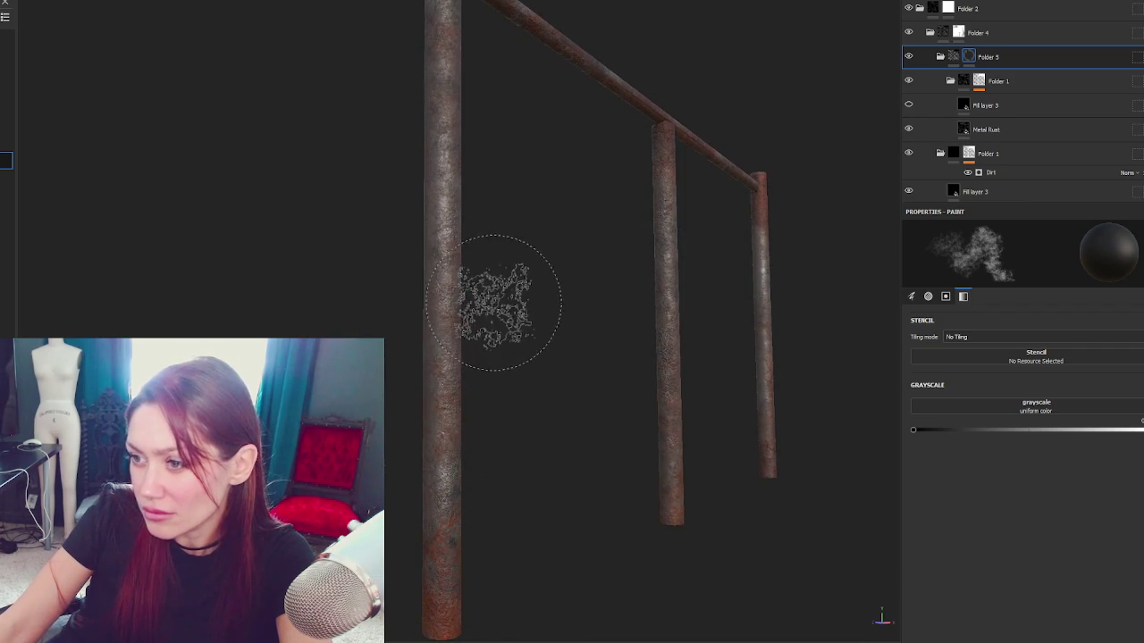
{"action": "left_click_drag", "start_coordinate": [483, 296], "coordinate": [423, 230]}
{"action": "left_click_drag", "start_coordinate": [408, 485], "coordinate": [458, 182]}
{"action": "mouse_move", "coordinate": [417, 97]}
{"action": "left_mouse_down"}
{"action": "mouse_move", "coordinate": [434, 255]}
{"action": "mouse_move", "coordinate": [490, 348]}
{"action": "mouse_move", "coordinate": [631, 388]}
{"action": "mouse_move", "coordinate": [885, 370]}
{"action": "left_mouse_up"}
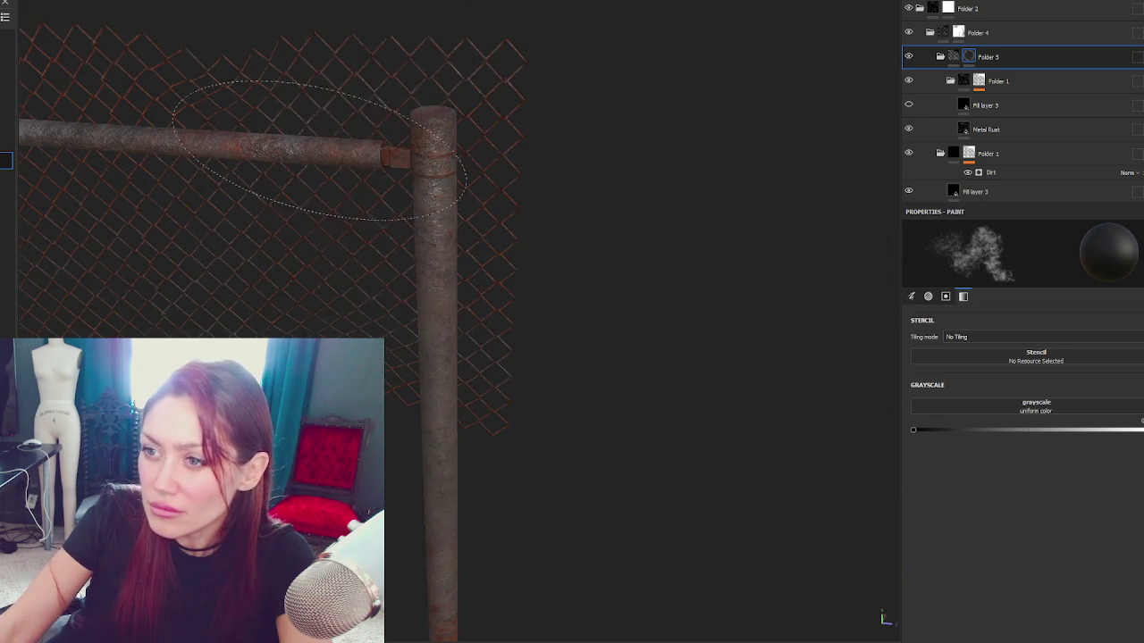
{"action": "mouse_move", "coordinate": [204, 141]}
{"action": "left_mouse_down"}
{"action": "mouse_move", "coordinate": [470, 258]}
{"action": "mouse_move", "coordinate": [249, 228]}
{"action": "left_mouse_up"}
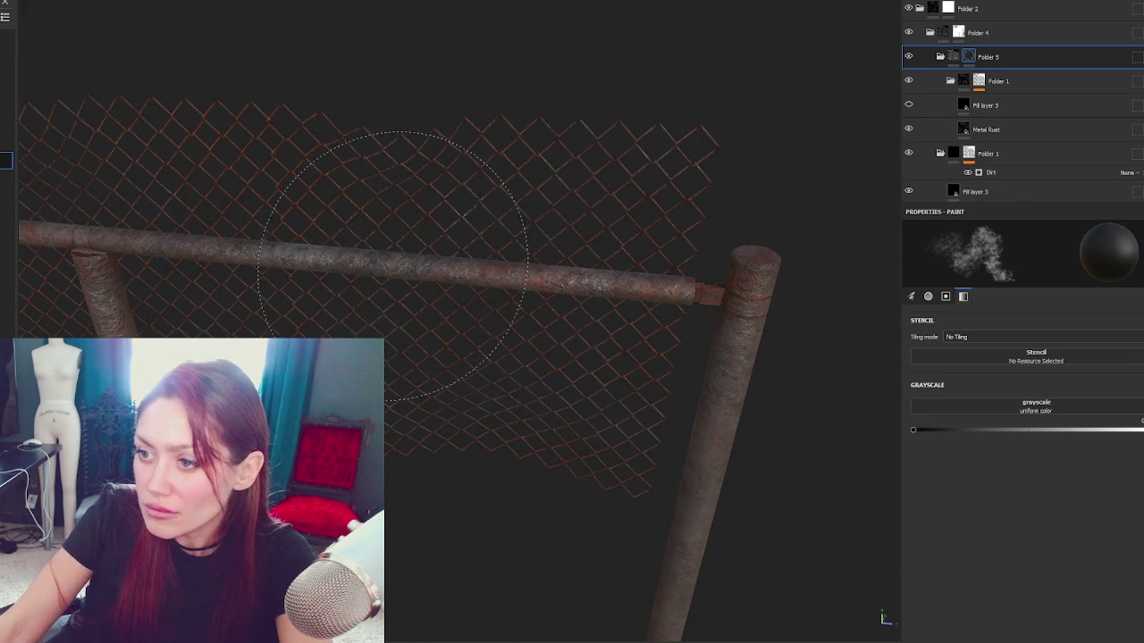
{"action": "mouse_move", "coordinate": [543, 273]}
{"action": "left_mouse_down"}
{"action": "mouse_move", "coordinate": [306, 242]}
{"action": "mouse_move", "coordinate": [804, 89]}
{"action": "left_mouse_up"}
{"action": "left_click", "coordinate": [968, 154]}
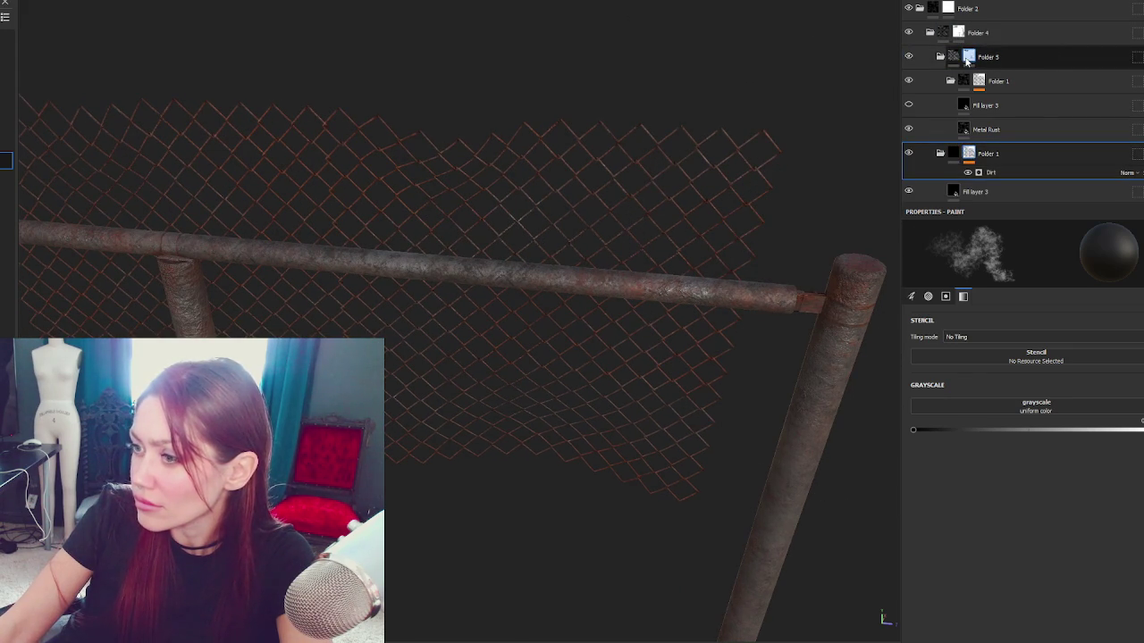
Step: Group the bottom Fill layer 3 into a new Folder 3 and collapse Folder 5
{"action": "left_click", "coordinate": [961, 33]}
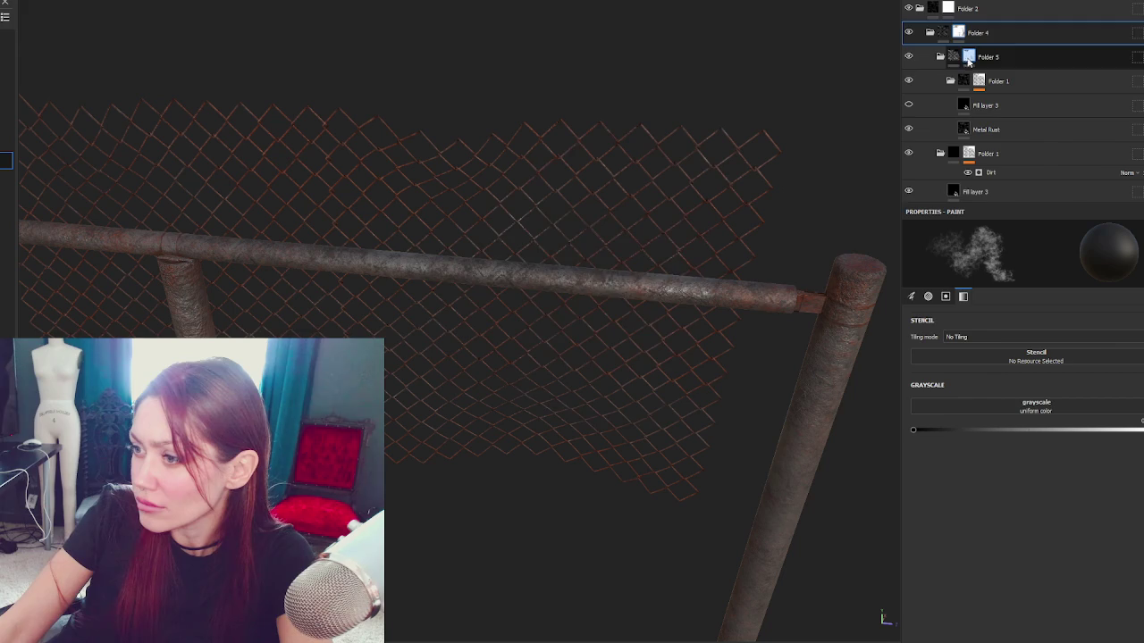
{"action": "left_click", "coordinate": [970, 58]}
{"action": "left_click", "coordinate": [974, 154]}
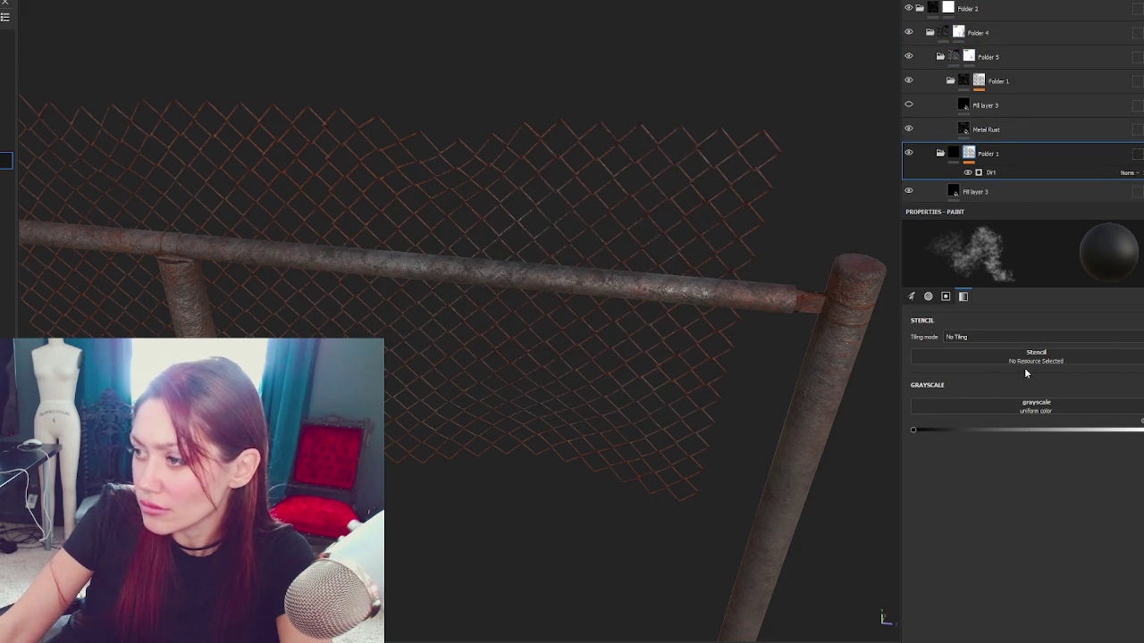
{"action": "left_click", "coordinate": [938, 155]}
{"action": "left_click", "coordinate": [958, 192]}
{"action": "mouse_move", "coordinate": [274, 233]}
{"action": "left_mouse_down"}
{"action": "mouse_move", "coordinate": [816, 331]}
{"action": "mouse_move", "coordinate": [658, 217]}
{"action": "mouse_move", "coordinate": [383, 242]}
{"action": "left_mouse_up"}
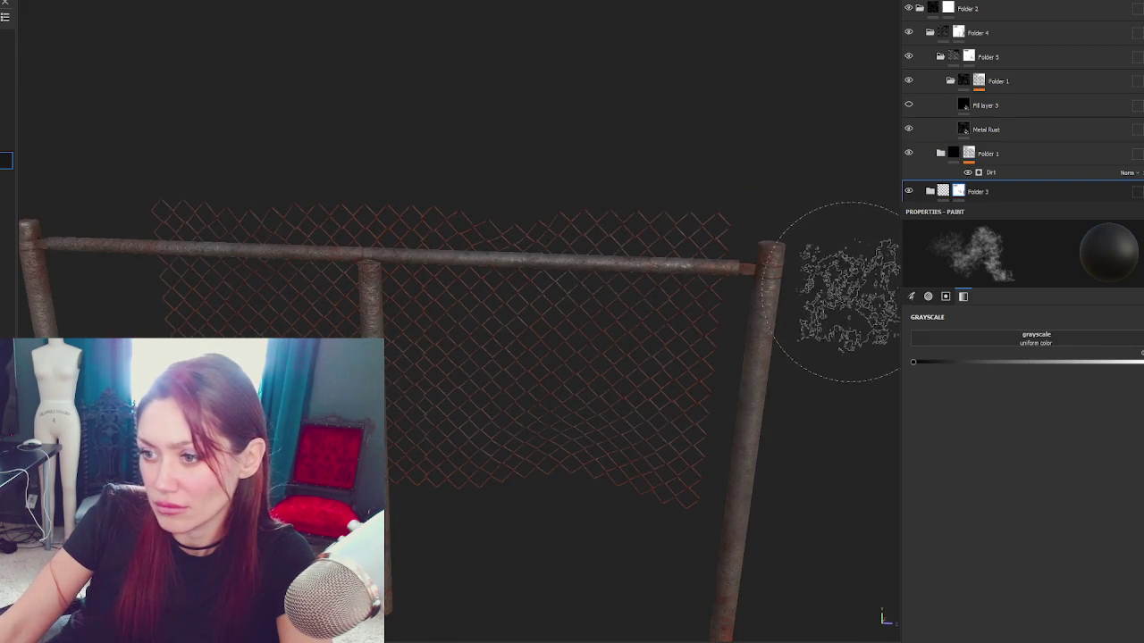
{"action": "left_click", "coordinate": [941, 57]}
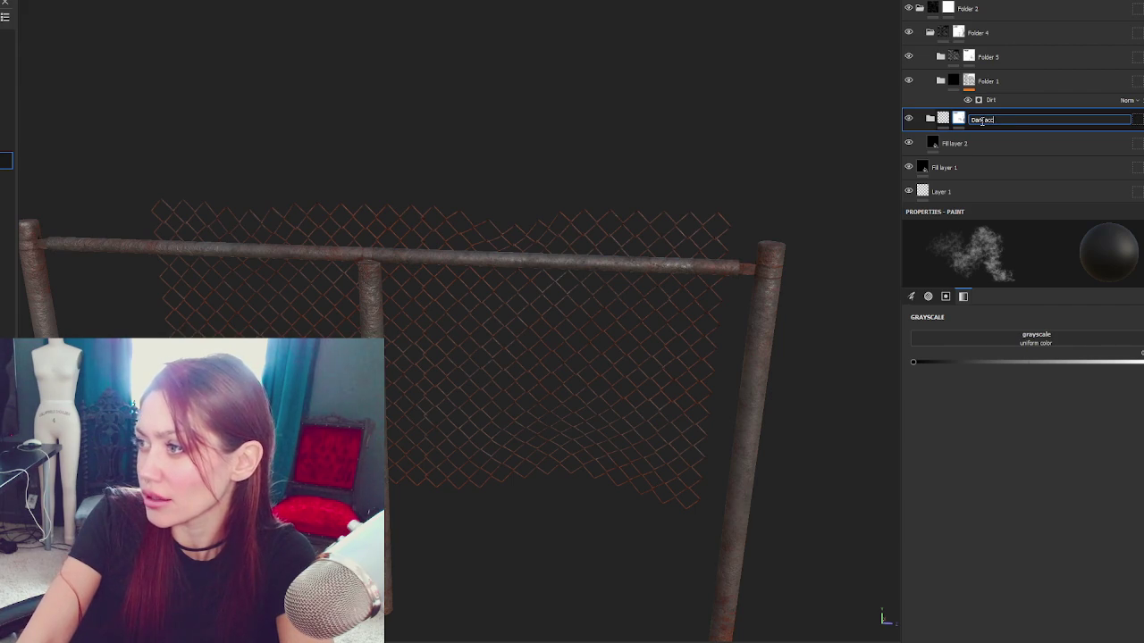
Step: Rename Folder 1 to 'Orange Accents' and Folder 5 to 'Height Texture'
{"action": "double_click", "coordinate": [990, 81]}
{"action": "type", "text": "Orange Accents"}
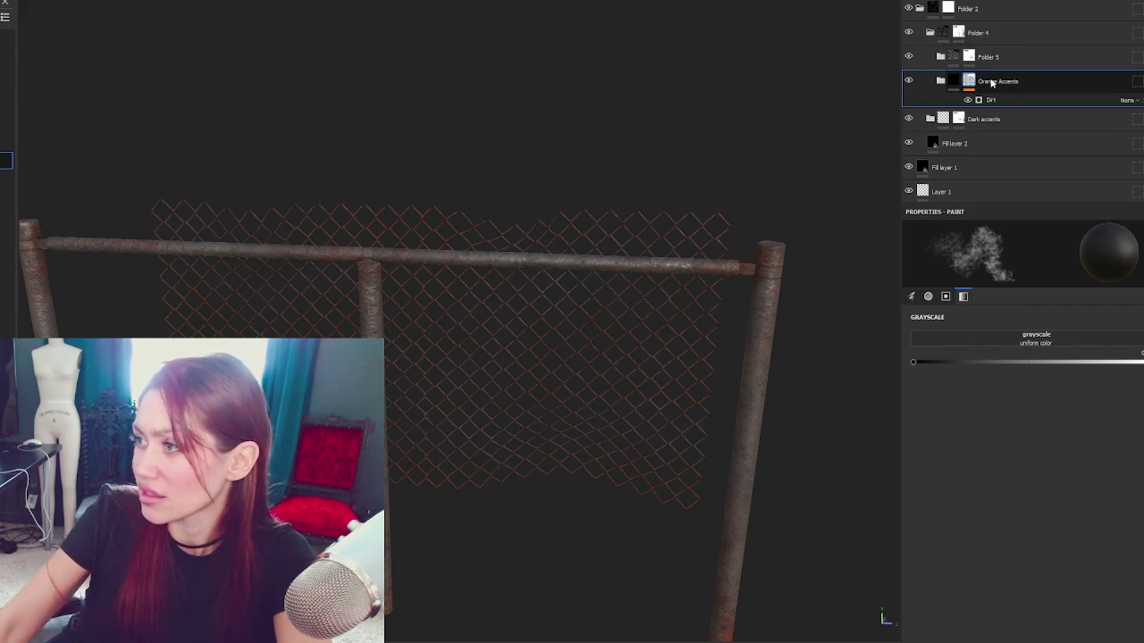
{"action": "left_click", "coordinate": [993, 57]}
{"action": "double_click", "coordinate": [994, 58]}
{"action": "type", "text": "Height Texture"}
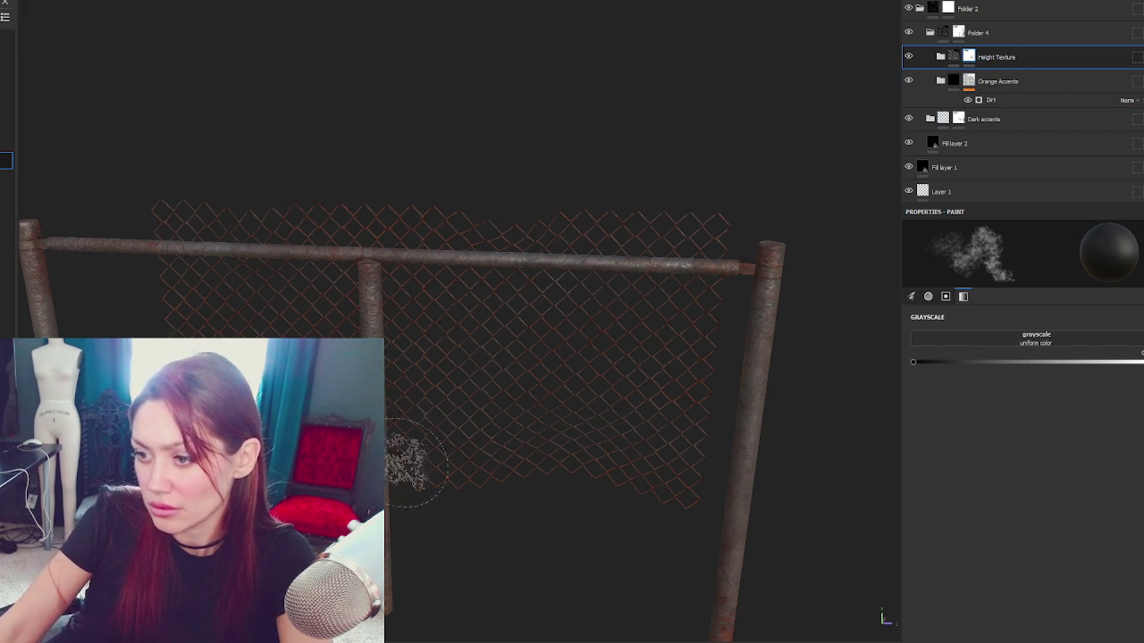
{"action": "left_click_drag", "start_coordinate": [362, 367], "coordinate": [408, 256], "text": "alt"}
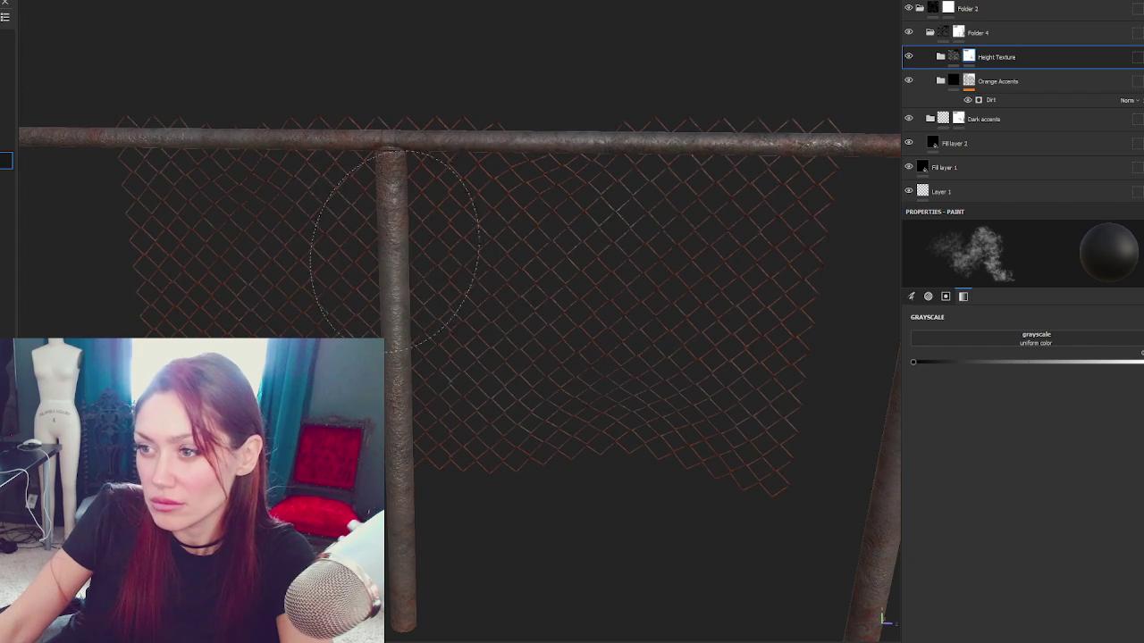
{"action": "scroll", "coordinate": [420, 319], "scroll_direction": "down", "scroll_amount": 3}
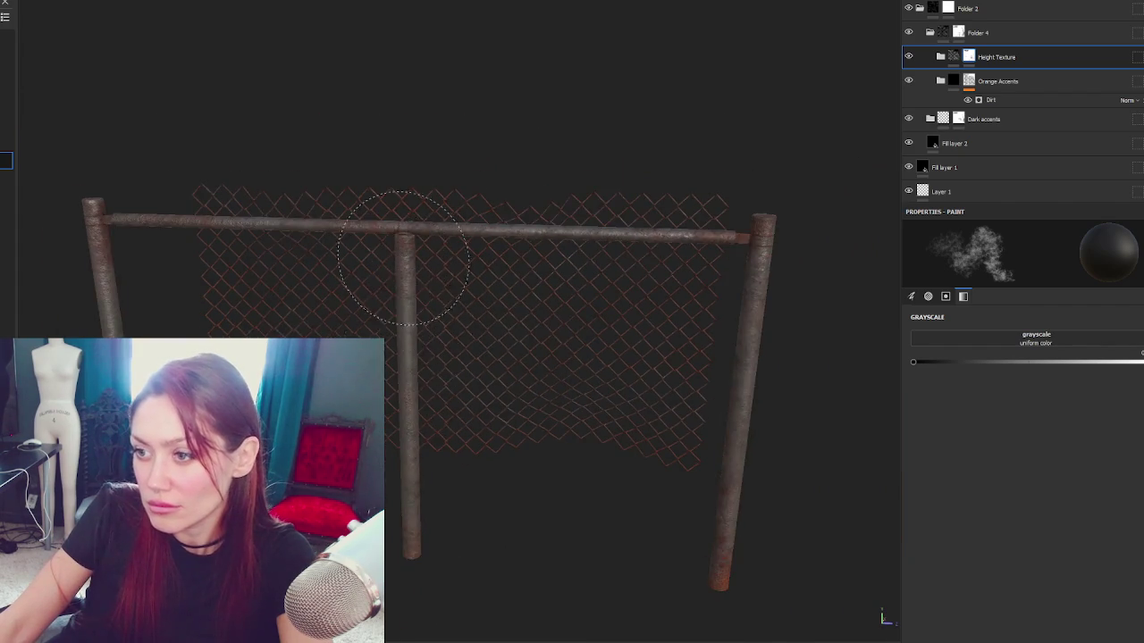
{"action": "scroll", "coordinate": [402, 257], "scroll_direction": "up", "scroll_amount": 2}
{"action": "mouse_move", "coordinate": [396, 224]}
{"action": "left_mouse_down", "text": "alt"}
{"action": "mouse_move", "coordinate": [582, 253]}
{"action": "mouse_move", "coordinate": [365, 269]}
{"action": "mouse_move", "coordinate": [703, 276]}
{"action": "mouse_move", "coordinate": [460, 276]}
{"action": "mouse_move", "coordinate": [715, 295]}
{"action": "left_mouse_up", "text": "alt"}
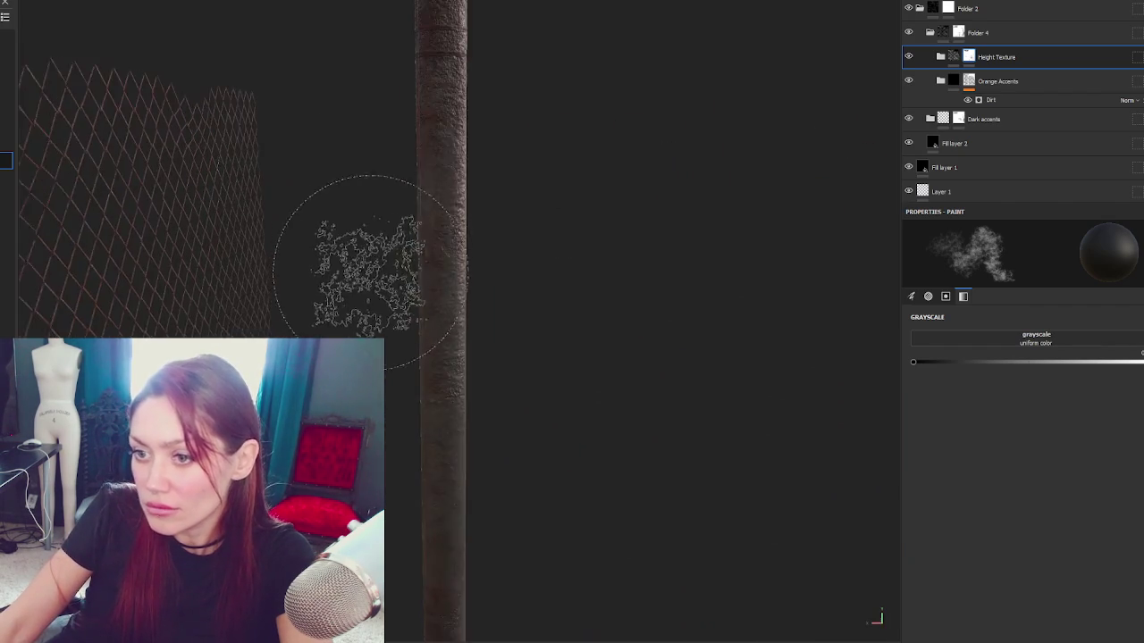
{"action": "scroll", "coordinate": [715, 295], "scroll_direction": "down", "scroll_amount": 3}
{"action": "left_click_drag", "start_coordinate": [258, 247], "coordinate": [511, 294], "text": "alt"}
{"action": "scroll", "coordinate": [618, 143], "scroll_direction": "up", "scroll_amount": 2}
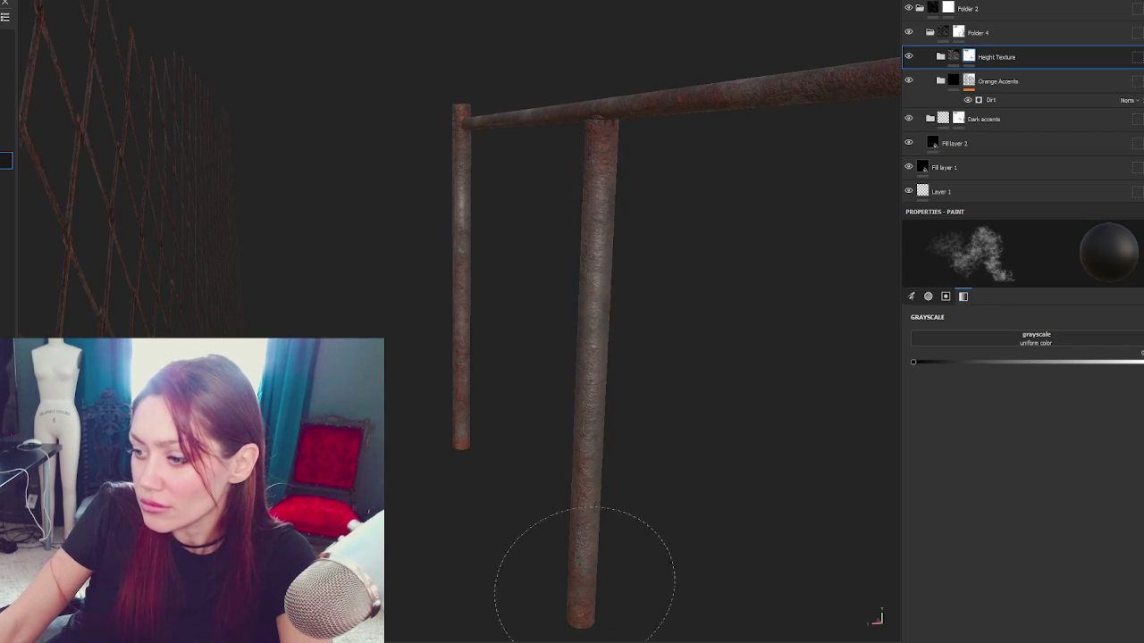
{"action": "left_click", "coordinate": [970, 80]}
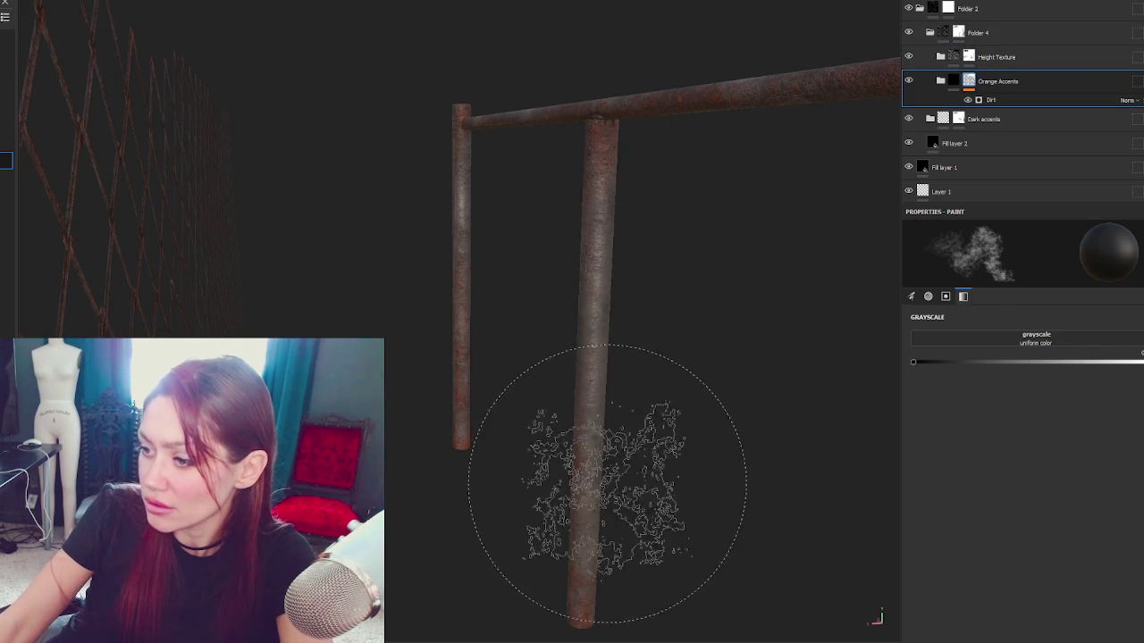
{"action": "left_click_drag", "start_coordinate": [741, 209], "coordinate": [608, 197]}
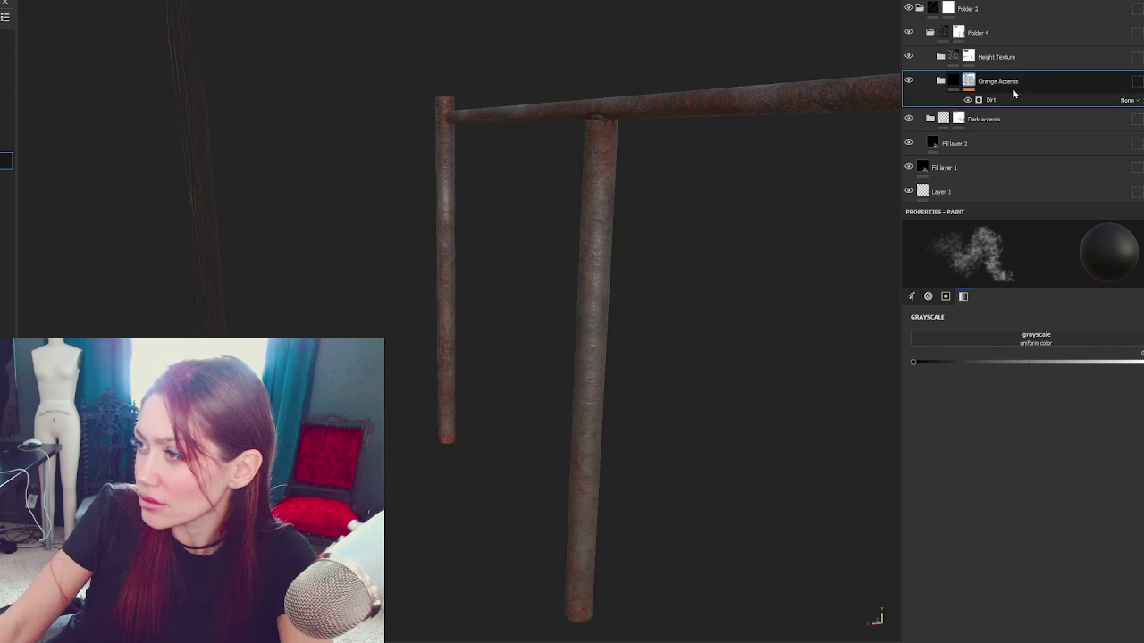
{"action": "left_click", "coordinate": [983, 32]}
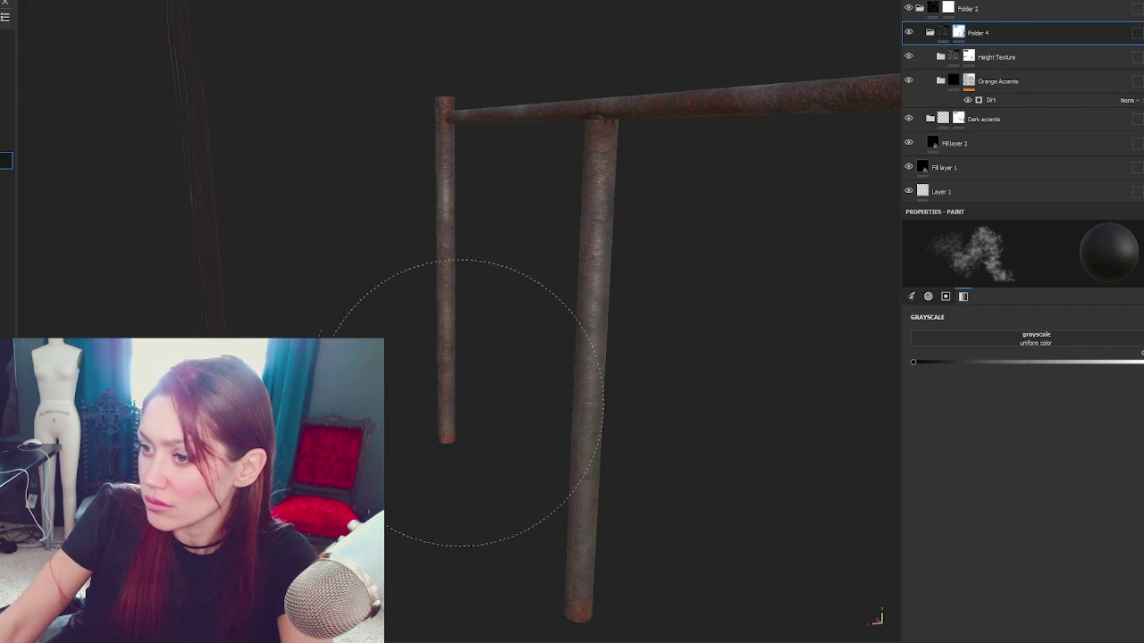
{"action": "mouse_move", "coordinate": [756, 121]}
{"action": "left_mouse_down"}
{"action": "mouse_move", "coordinate": [728, 115]}
{"action": "mouse_move", "coordinate": [723, 245]}
{"action": "mouse_move", "coordinate": [671, 224]}
{"action": "mouse_move", "coordinate": [761, 226]}
{"action": "left_mouse_up"}
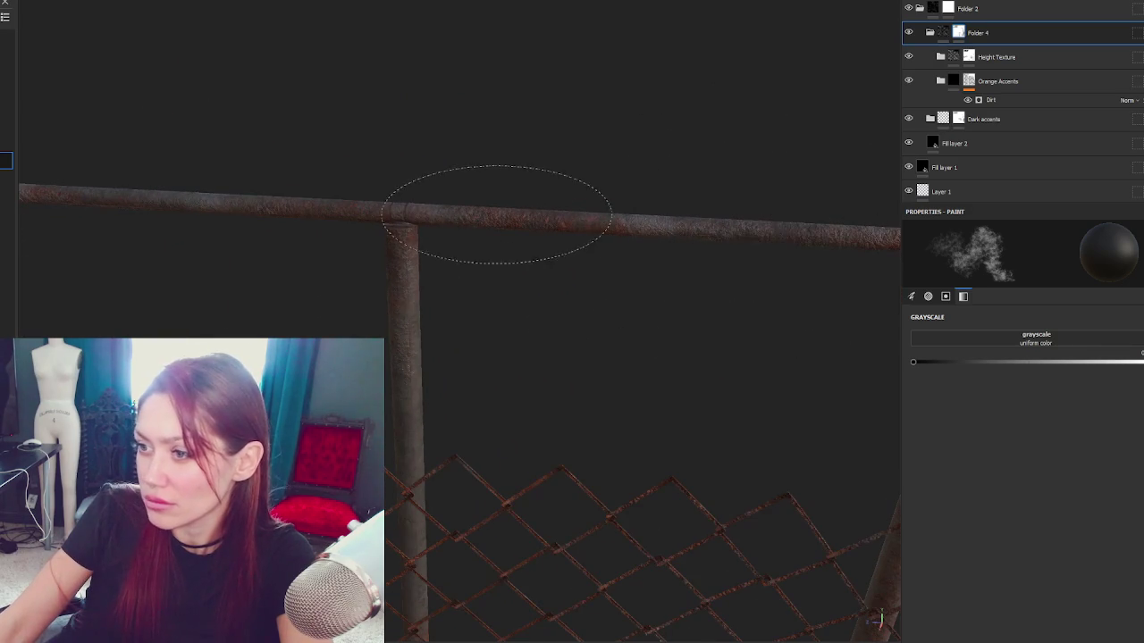
{"action": "mouse_move", "coordinate": [178, 192]}
{"action": "left_mouse_down"}
{"action": "mouse_move", "coordinate": [147, 189]}
{"action": "mouse_move", "coordinate": [787, 133]}
{"action": "left_mouse_up"}
{"action": "left_click", "coordinate": [996, 57]}
{"action": "mouse_move", "coordinate": [638, 245]}
{"action": "left_mouse_down"}
{"action": "mouse_move", "coordinate": [638, 304]}
{"action": "mouse_move", "coordinate": [501, 191]}
{"action": "mouse_move", "coordinate": [664, 280]}
{"action": "mouse_move", "coordinate": [721, 268]}
{"action": "mouse_move", "coordinate": [473, 153]}
{"action": "mouse_move", "coordinate": [528, 300]}
{"action": "left_mouse_up"}
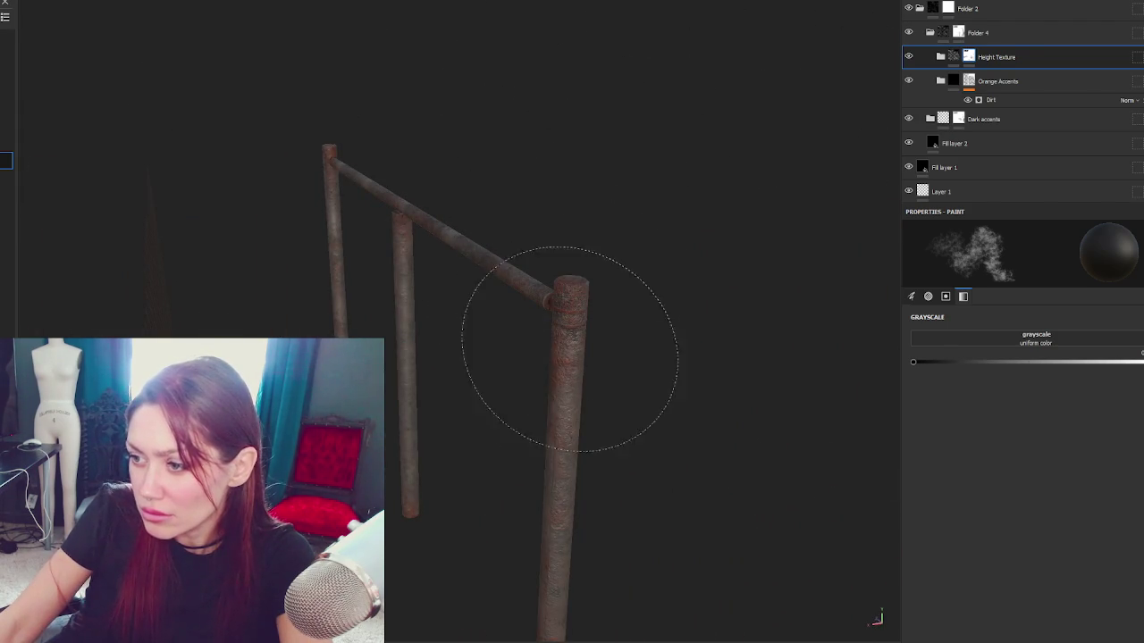
{"action": "left_click_drag", "start_coordinate": [510, 473], "coordinate": [565, 409]}
{"action": "left_click_drag", "start_coordinate": [528, 485], "coordinate": [544, 566]}
{"action": "mouse_move", "coordinate": [559, 509]}
{"action": "left_mouse_down"}
{"action": "mouse_move", "coordinate": [600, 438]}
{"action": "mouse_move", "coordinate": [138, 375]}
{"action": "mouse_move", "coordinate": [506, 447]}
{"action": "mouse_move", "coordinate": [467, 444]}
{"action": "left_mouse_up"}
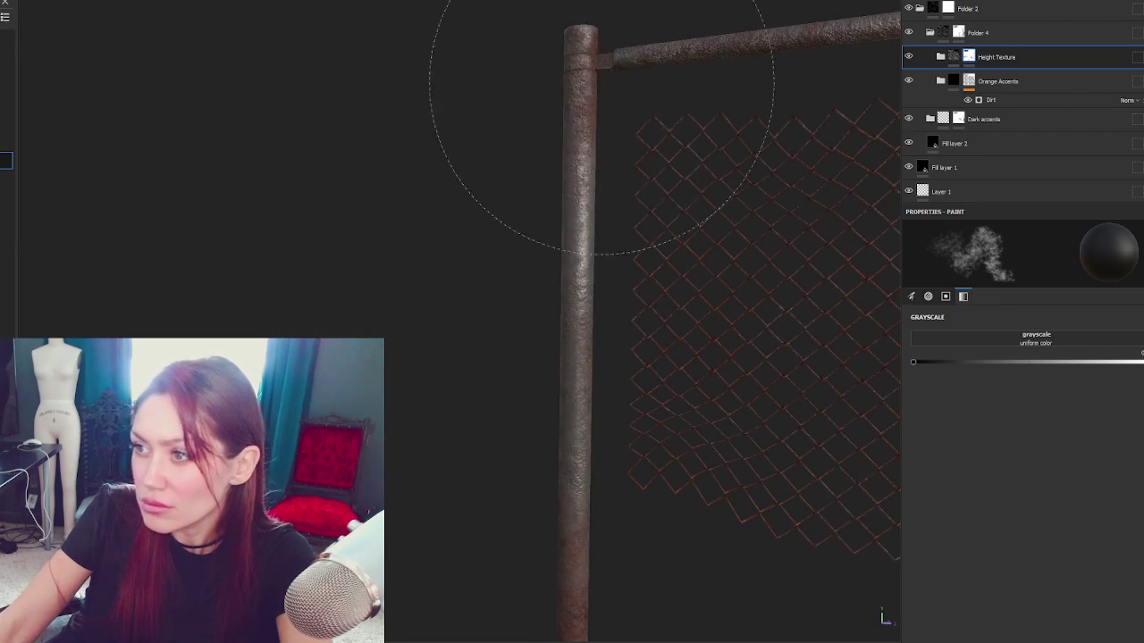
{"action": "mouse_move", "coordinate": [575, 447]}
{"action": "left_mouse_down"}
{"action": "mouse_move", "coordinate": [658, 307]}
{"action": "mouse_move", "coordinate": [812, 268]}
{"action": "mouse_move", "coordinate": [608, 153]}
{"action": "left_mouse_up"}
{"action": "mouse_move", "coordinate": [554, 496]}
{"action": "left_mouse_down"}
{"action": "mouse_move", "coordinate": [567, 447]}
{"action": "mouse_move", "coordinate": [421, 316]}
{"action": "mouse_move", "coordinate": [250, 295]}
{"action": "left_mouse_up"}
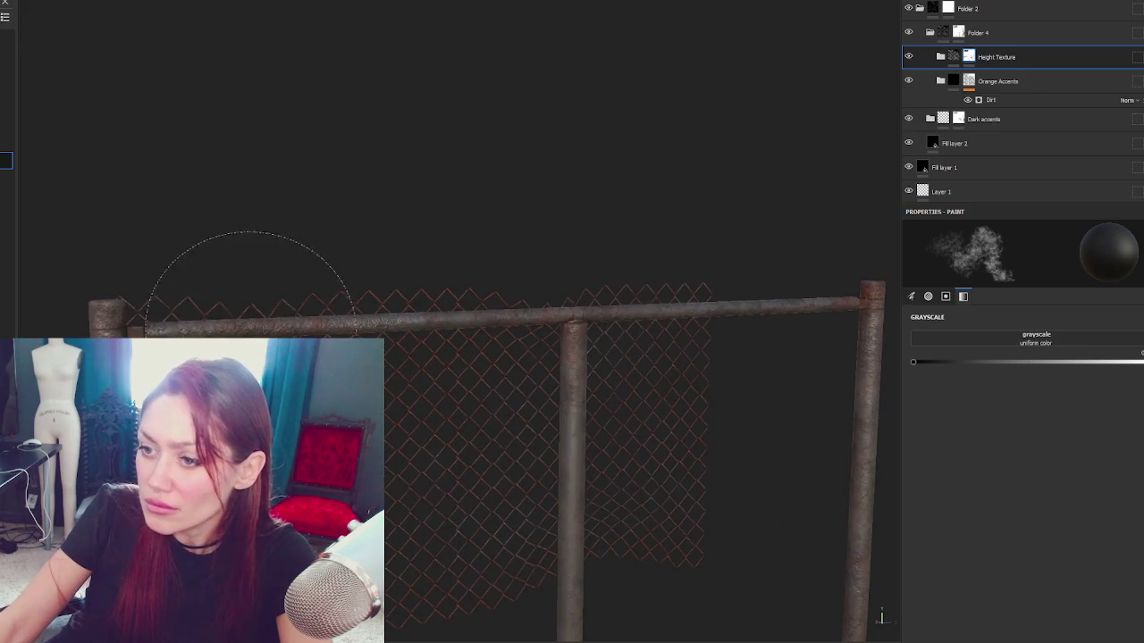
{"action": "left_click_drag", "start_coordinate": [497, 319], "coordinate": [299, 280]}
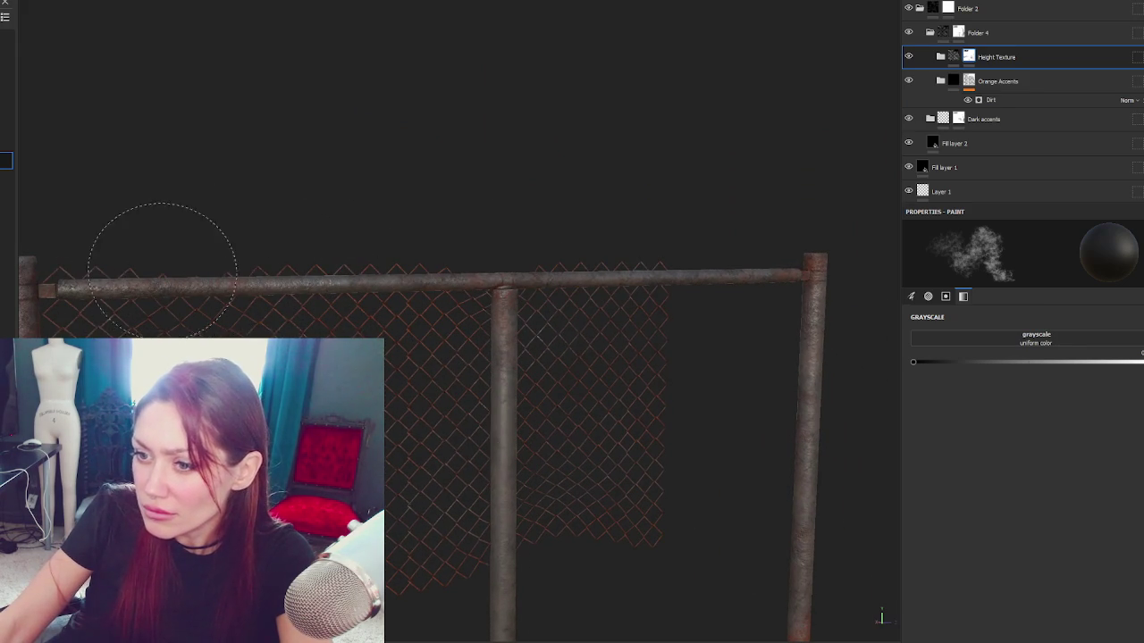
{"action": "mouse_move", "coordinate": [439, 396]}
{"action": "left_mouse_down"}
{"action": "mouse_move", "coordinate": [472, 396]}
{"action": "mouse_move", "coordinate": [478, 312]}
{"action": "left_mouse_up"}
{"action": "left_click_drag", "start_coordinate": [685, 487], "coordinate": [684, 358]}
{"action": "mouse_move", "coordinate": [542, 337]}
{"action": "left_mouse_down"}
{"action": "mouse_move", "coordinate": [536, 417]}
{"action": "mouse_move", "coordinate": [485, 383]}
{"action": "mouse_move", "coordinate": [477, 299]}
{"action": "left_mouse_up"}
{"action": "left_click_drag", "start_coordinate": [636, 393], "coordinate": [527, 441]}
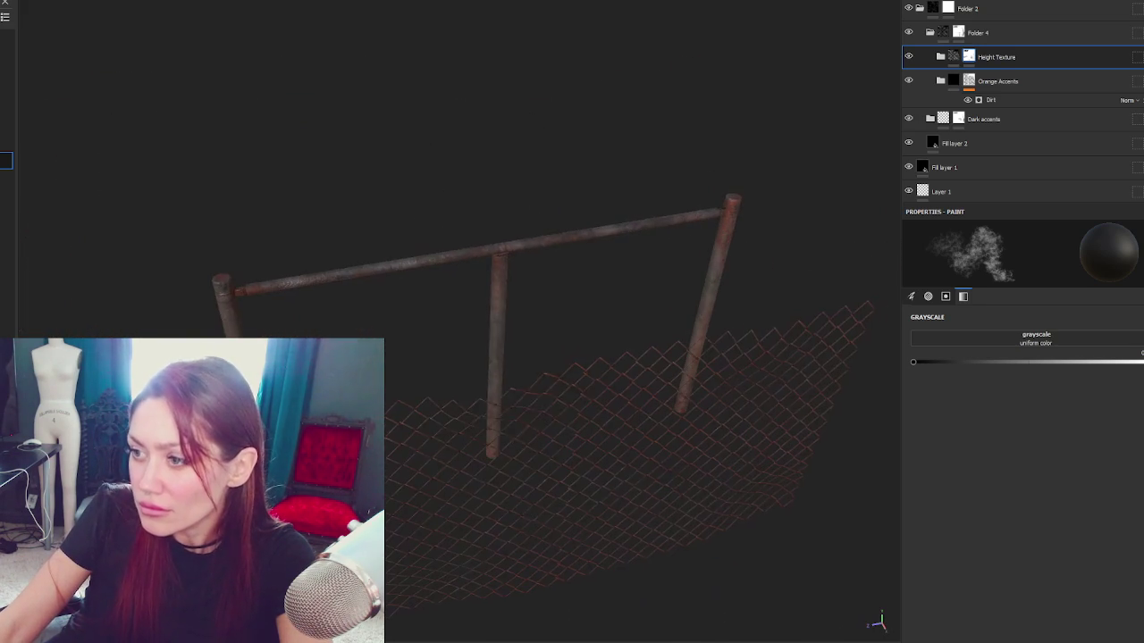
{"action": "left_click", "coordinate": [998, 81]}
{"action": "left_click", "coordinate": [960, 33]}
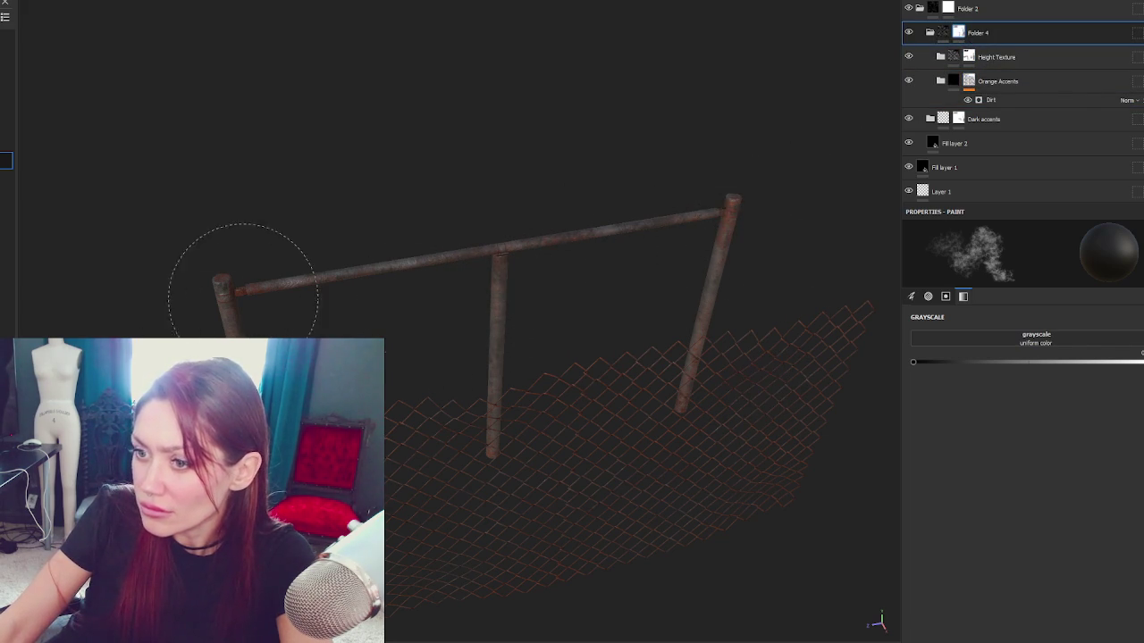
{"action": "mouse_move", "coordinate": [587, 370]}
{"action": "left_mouse_down"}
{"action": "mouse_move", "coordinate": [501, 266]}
{"action": "mouse_move", "coordinate": [521, 296]}
{"action": "left_mouse_up"}
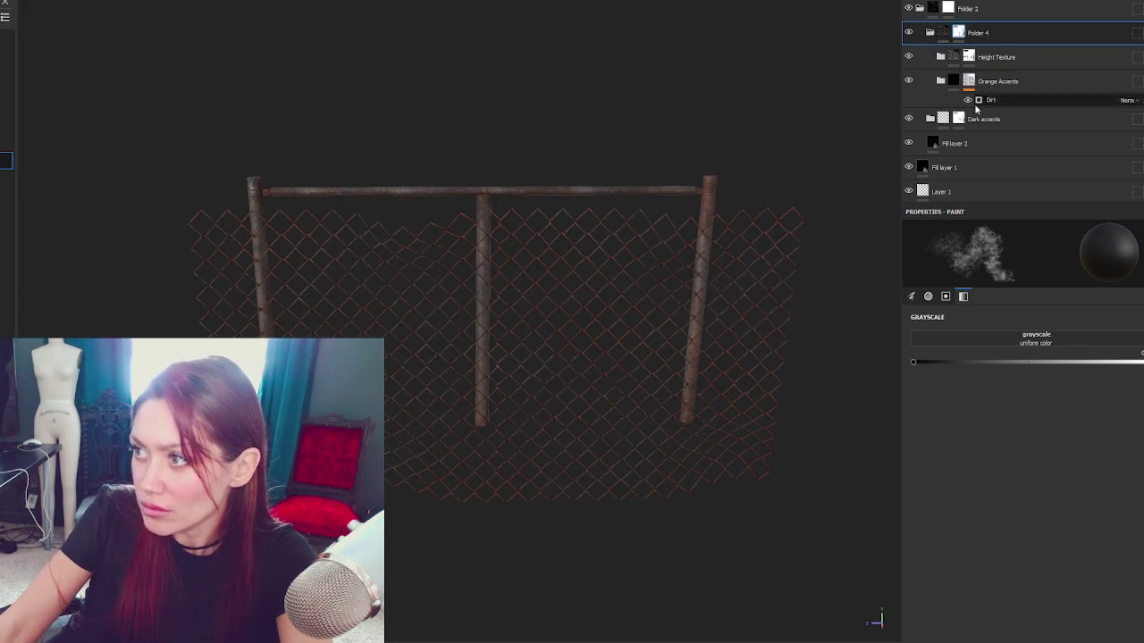
{"action": "left_click", "coordinate": [930, 32]}
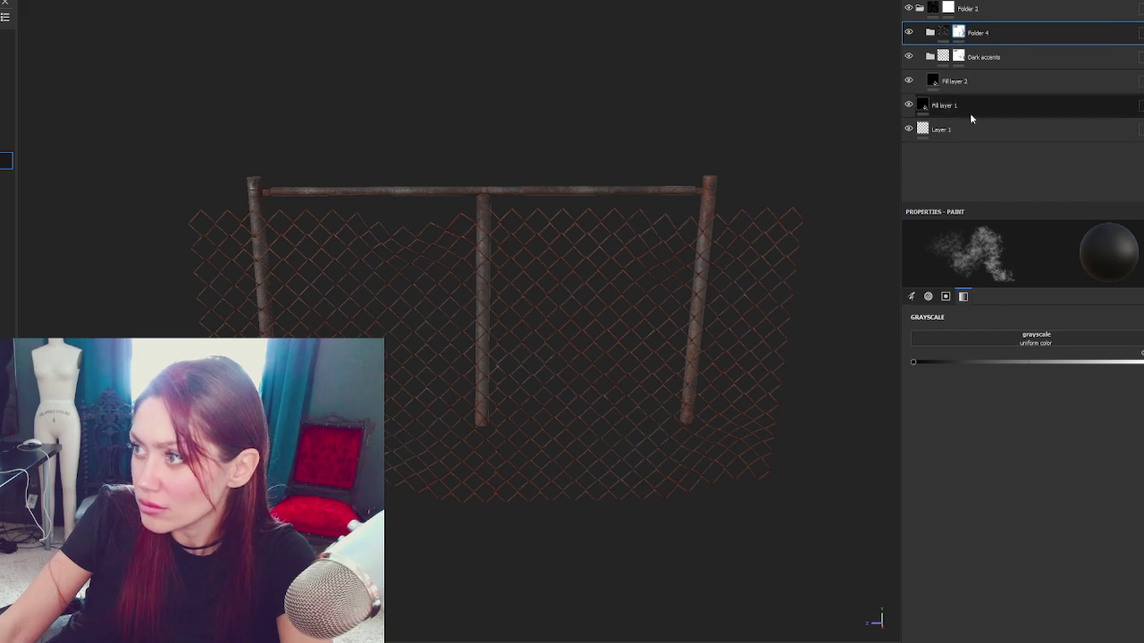
{"action": "left_click", "coordinate": [920, 8]}
{"action": "left_click", "coordinate": [920, 8]}
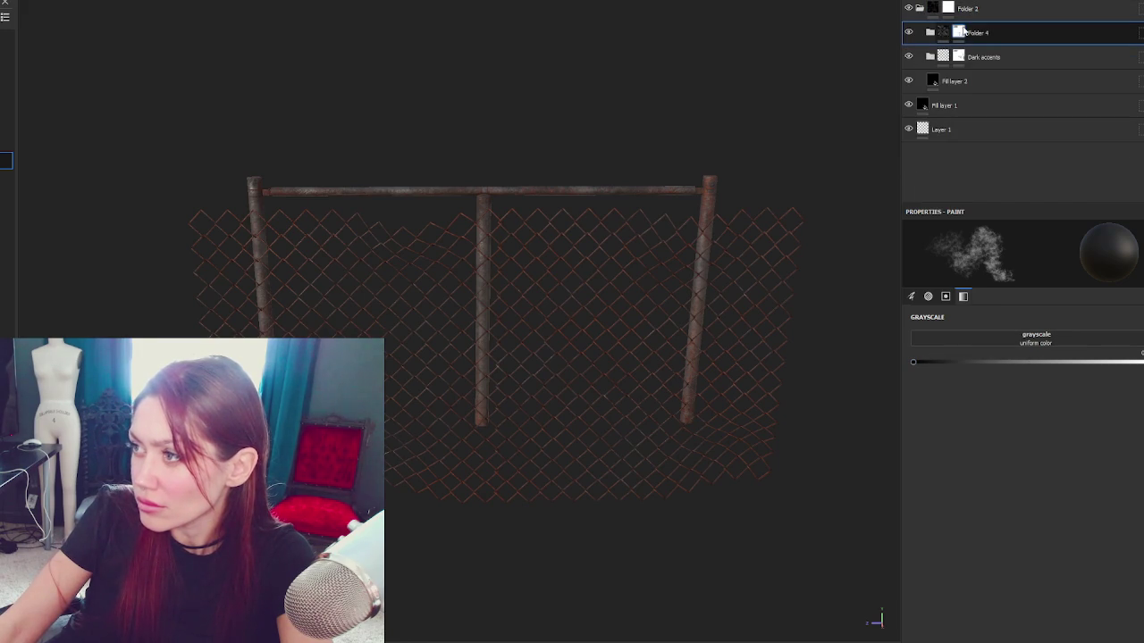
{"action": "mouse_move", "coordinate": [964, 31]}
{"action": "left_click", "coordinate": [919, 8]}
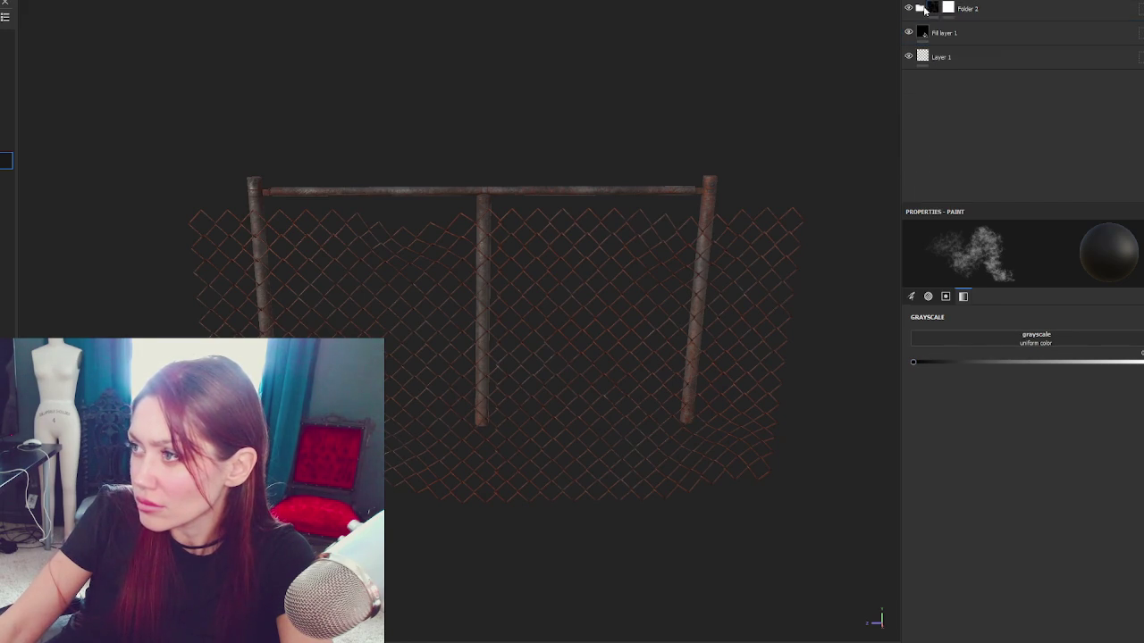
{"action": "mouse_move", "coordinate": [608, 324]}
{"action": "left_mouse_down"}
{"action": "mouse_move", "coordinate": [673, 371]}
{"action": "mouse_move", "coordinate": [530, 265]}
{"action": "left_mouse_up"}
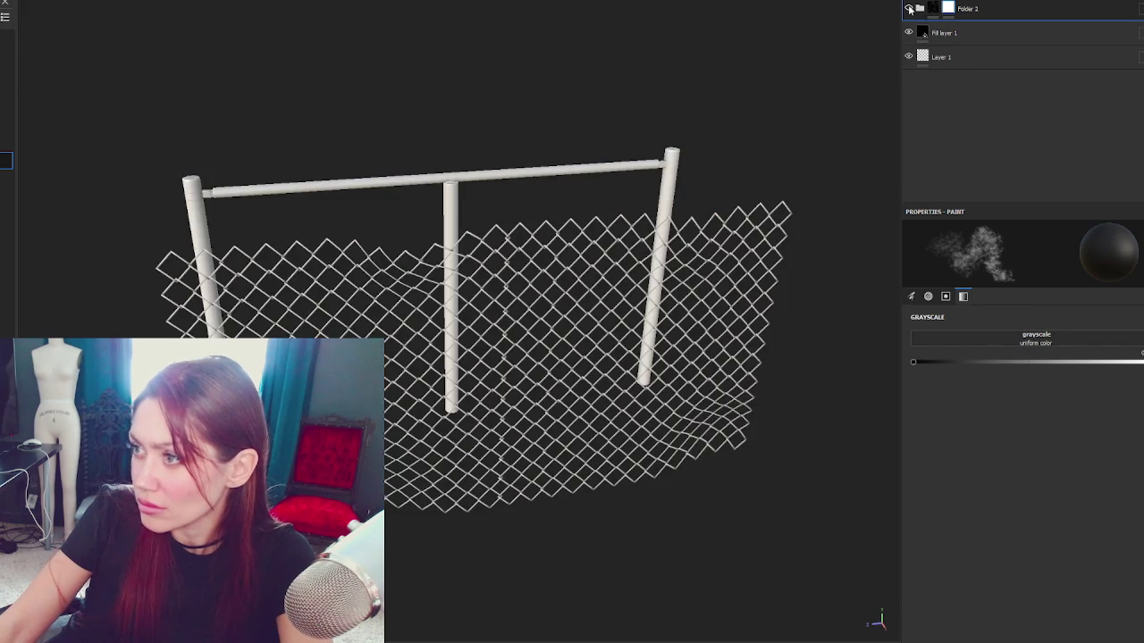
{"action": "left_click", "coordinate": [919, 8]}
{"action": "left_click", "coordinate": [961, 33]}
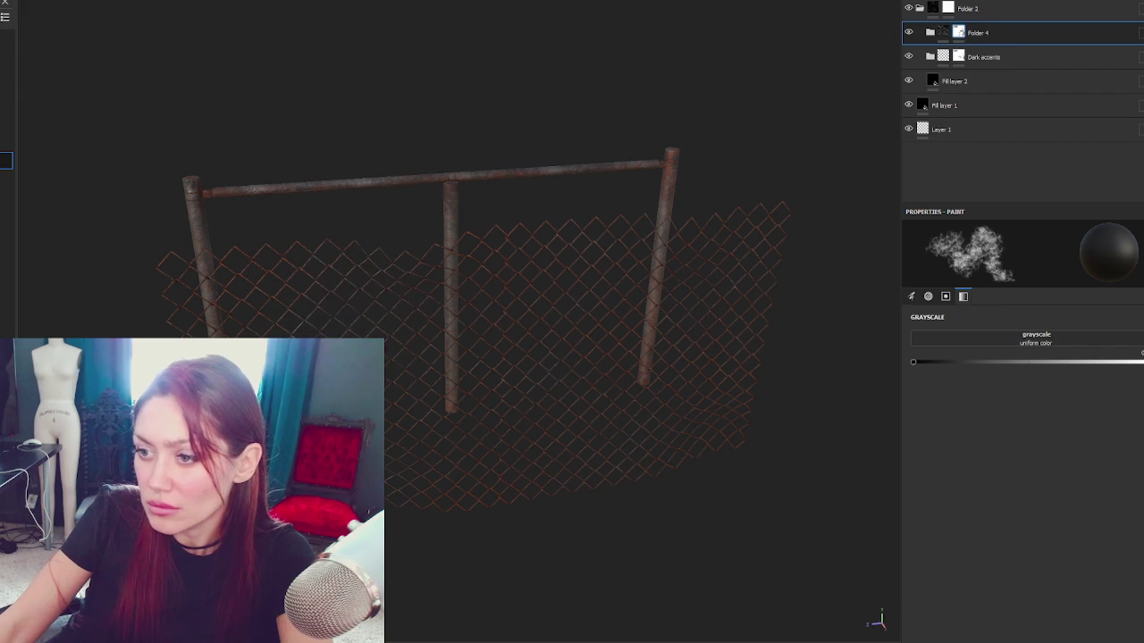
{"action": "mouse_move", "coordinate": [688, 465]}
{"action": "left_mouse_down"}
{"action": "mouse_move", "coordinate": [656, 424]}
{"action": "mouse_move", "coordinate": [670, 447]}
{"action": "left_mouse_up"}
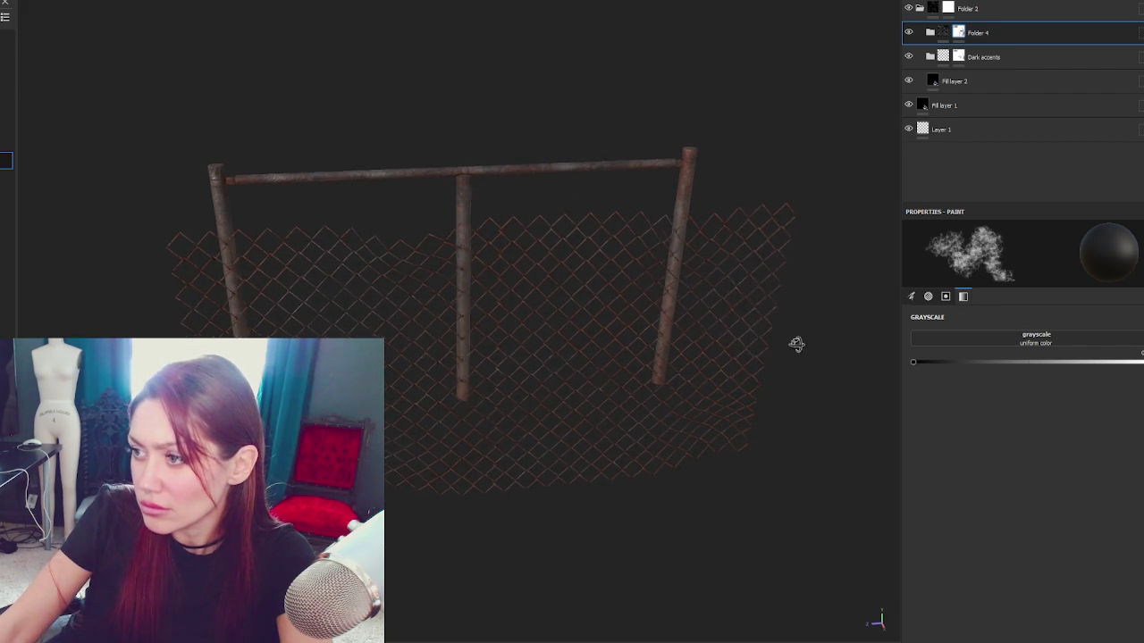
{"action": "left_click_drag", "start_coordinate": [782, 332], "coordinate": [348, 312]}
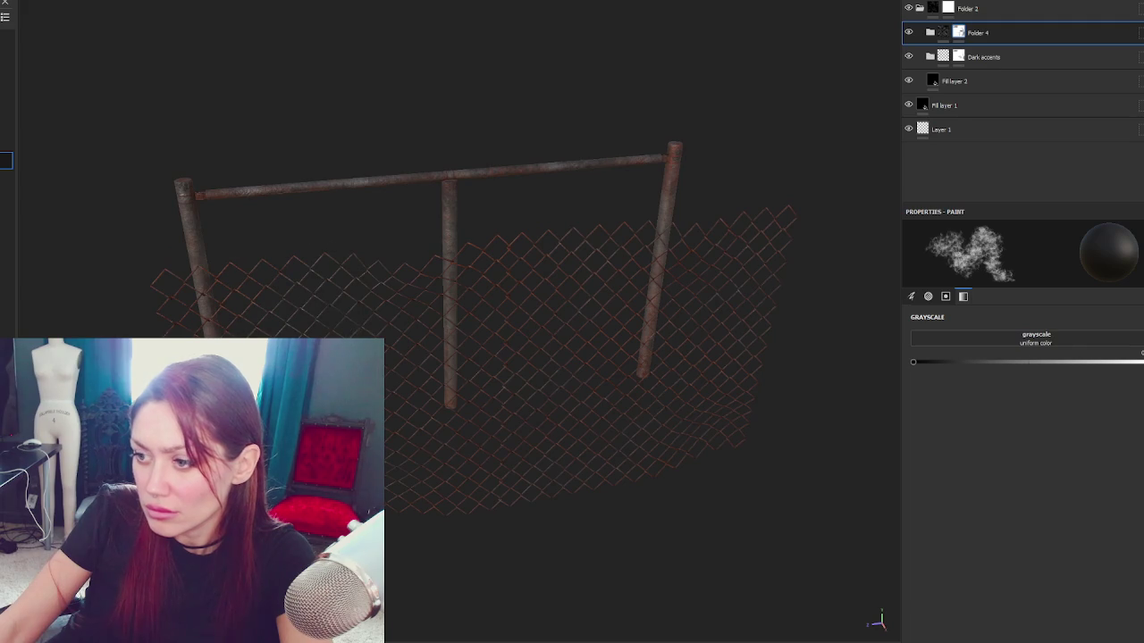
{"action": "mouse_move", "coordinate": [506, 485]}
{"action": "left_mouse_down"}
{"action": "mouse_move", "coordinate": [502, 331]}
{"action": "mouse_move", "coordinate": [268, 294]}
{"action": "mouse_move", "coordinate": [215, 300]}
{"action": "mouse_move", "coordinate": [421, 465]}
{"action": "mouse_move", "coordinate": [759, 388]}
{"action": "mouse_move", "coordinate": [510, 449]}
{"action": "mouse_move", "coordinate": [951, 414]}
{"action": "mouse_move", "coordinate": [684, 319]}
{"action": "mouse_move", "coordinate": [652, 325]}
{"action": "left_mouse_up"}
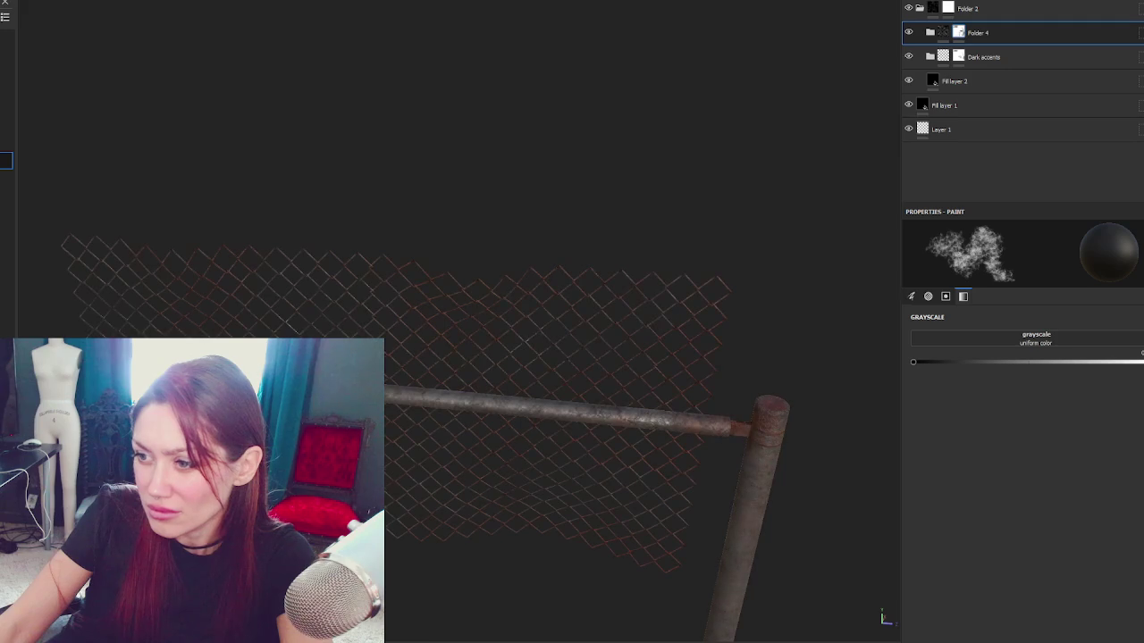
{"action": "mouse_move", "coordinate": [518, 289]}
{"action": "left_mouse_down"}
{"action": "mouse_move", "coordinate": [507, 356]}
{"action": "mouse_move", "coordinate": [543, 357]}
{"action": "left_mouse_up"}
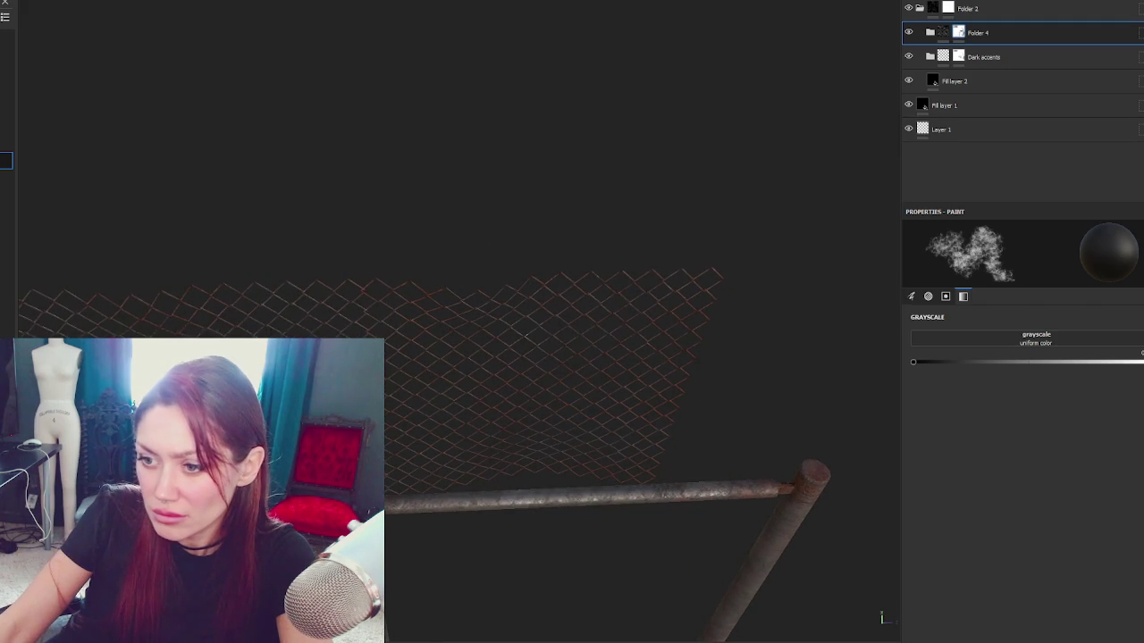
{"action": "mouse_move", "coordinate": [395, 365]}
{"action": "left_mouse_down"}
{"action": "mouse_move", "coordinate": [90, 256]}
{"action": "mouse_move", "coordinate": [386, 369]}
{"action": "left_mouse_up"}
{"action": "mouse_move", "coordinate": [529, 437]}
{"action": "left_mouse_down"}
{"action": "mouse_move", "coordinate": [273, 230]}
{"action": "mouse_move", "coordinate": [80, 209]}
{"action": "mouse_move", "coordinate": [465, 165]}
{"action": "left_mouse_up"}
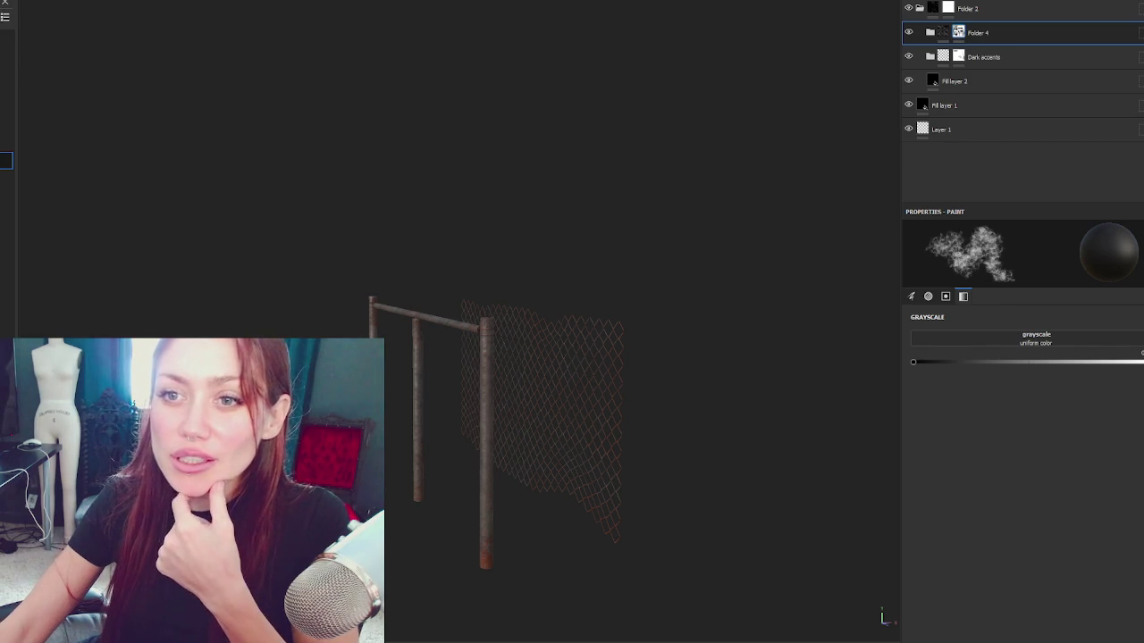
Step: Export the textures with the current settings and check the output folder
{"action": "key", "text": "ctrl+shift+e"}
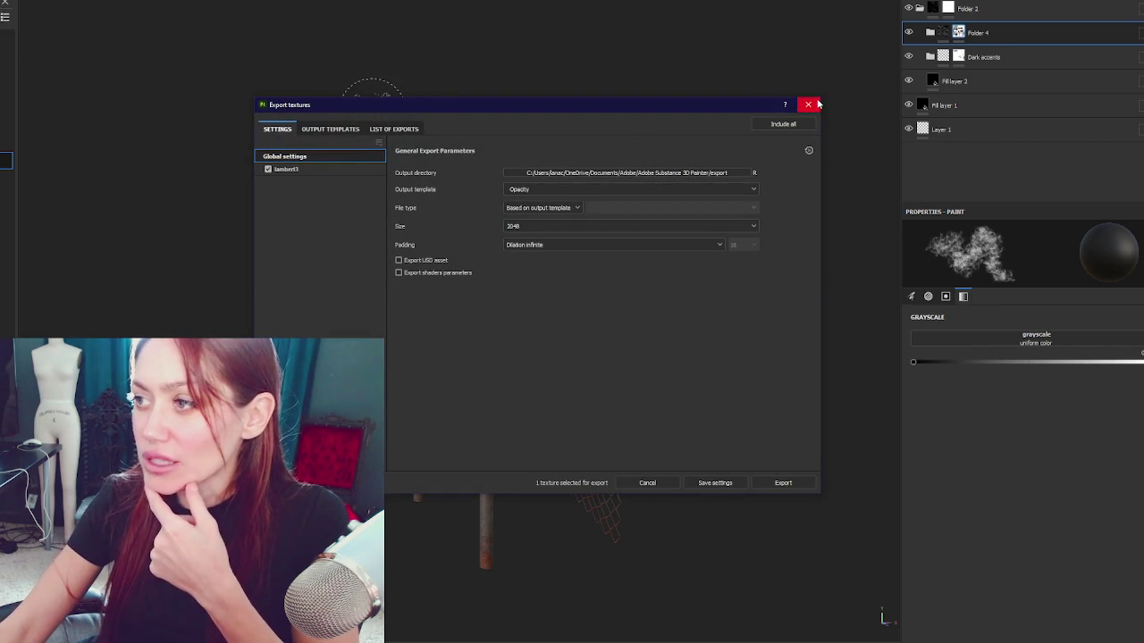
{"action": "left_click", "coordinate": [781, 484]}
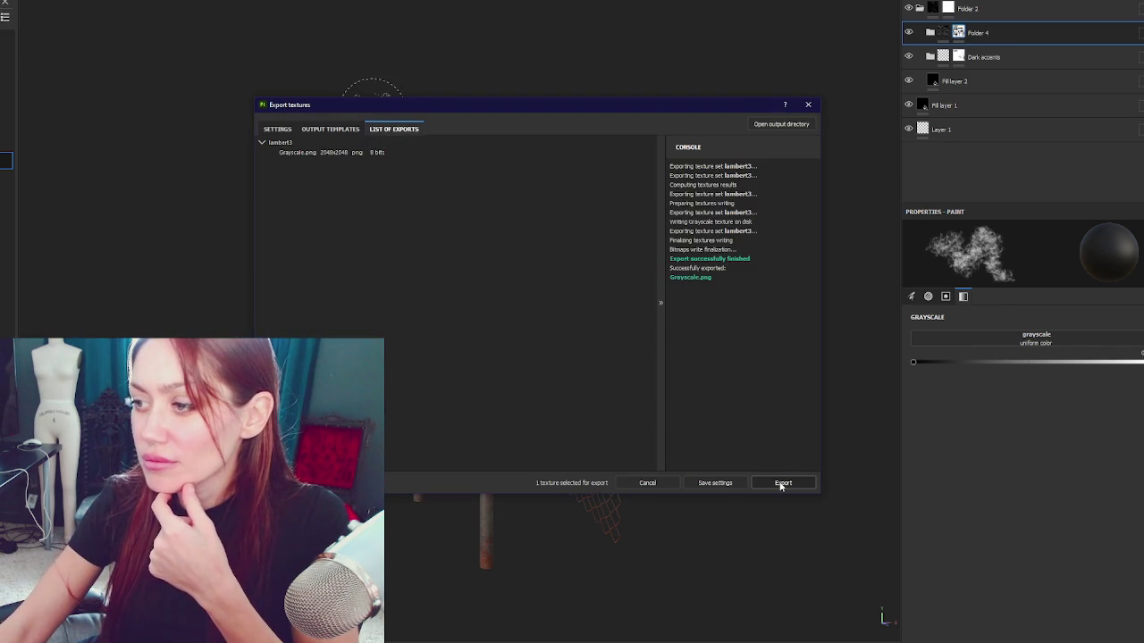
{"action": "left_click", "coordinate": [777, 125]}
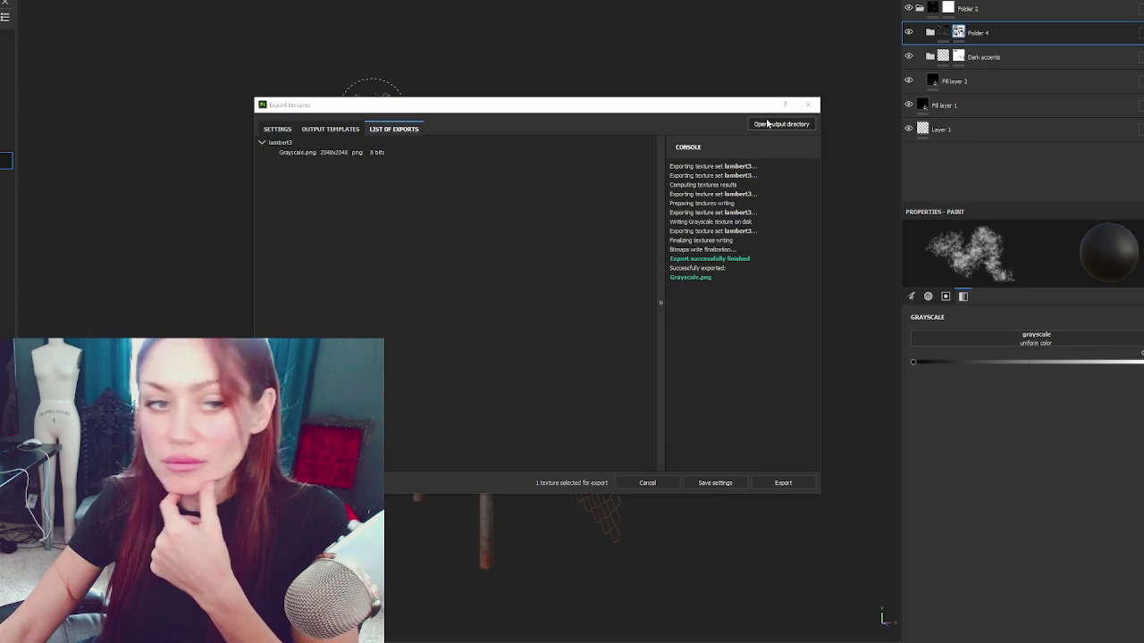
{"action": "left_click", "coordinate": [278, 130]}
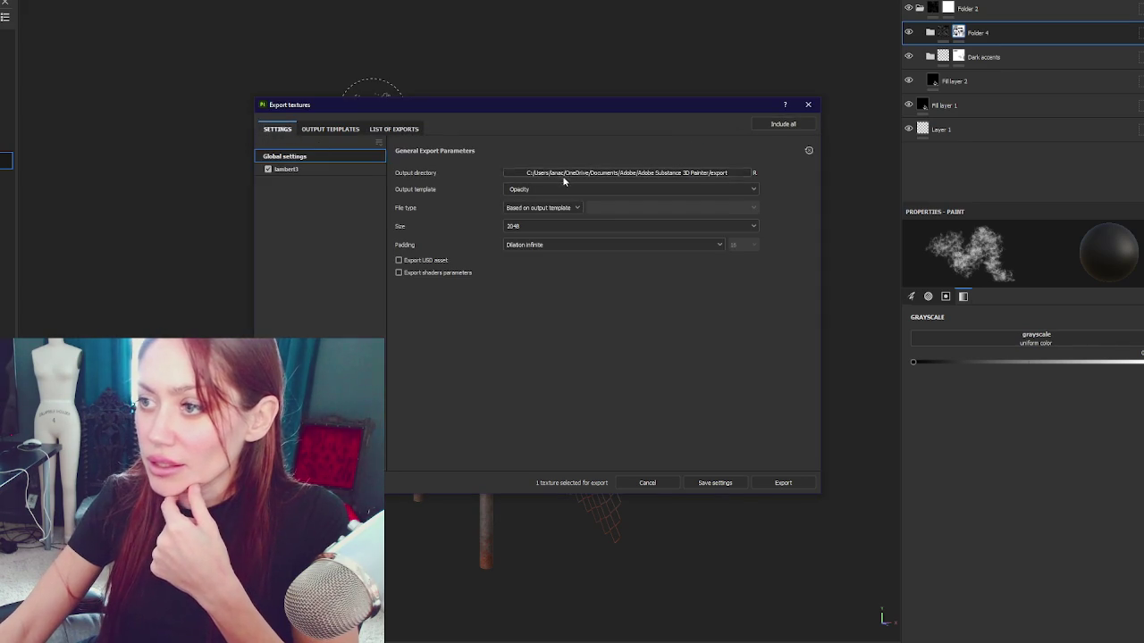
Step: Switch the output template to Unity HD Render Pipeline (Metallic Standard) and export again
{"action": "left_click", "coordinate": [558, 226]}
{"action": "left_click", "coordinate": [568, 190]}
{"action": "scroll", "coordinate": [597, 232], "scroll_direction": "down", "scroll_amount": 5}
{"action": "scroll", "coordinate": [616, 242], "scroll_direction": "up", "scroll_amount": 1}
{"action": "left_click", "coordinate": [615, 234]}
{"action": "left_click", "coordinate": [779, 483]}
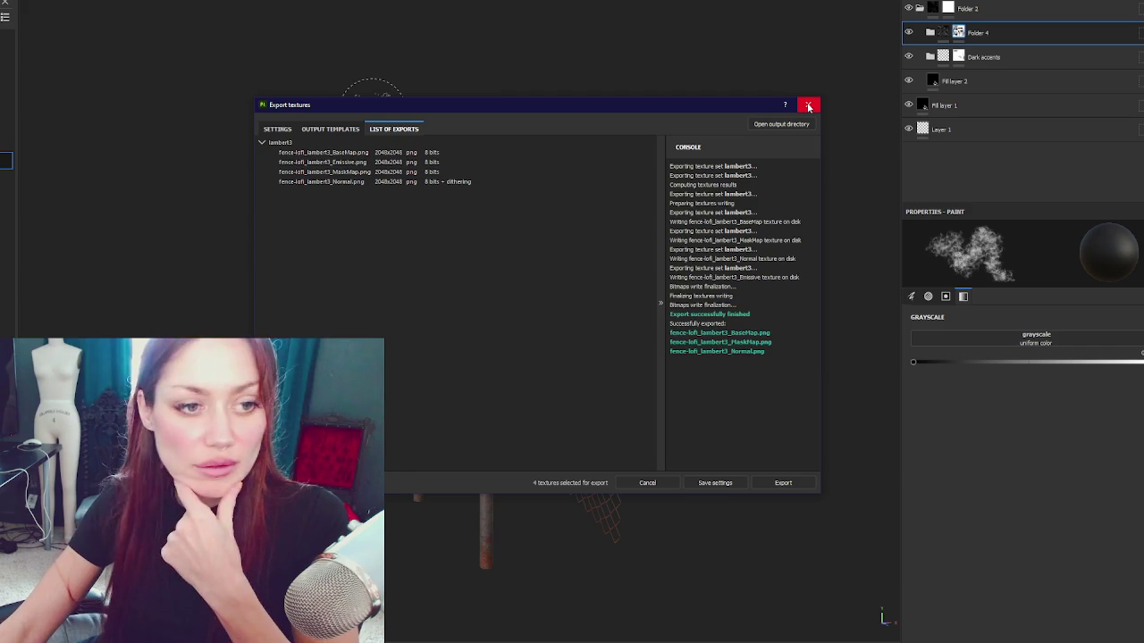
Step: Close the export window, cancelling the session close so the project stays open
{"action": "left_click", "coordinate": [809, 106]}
{"action": "key", "text": "ctrl+w"}
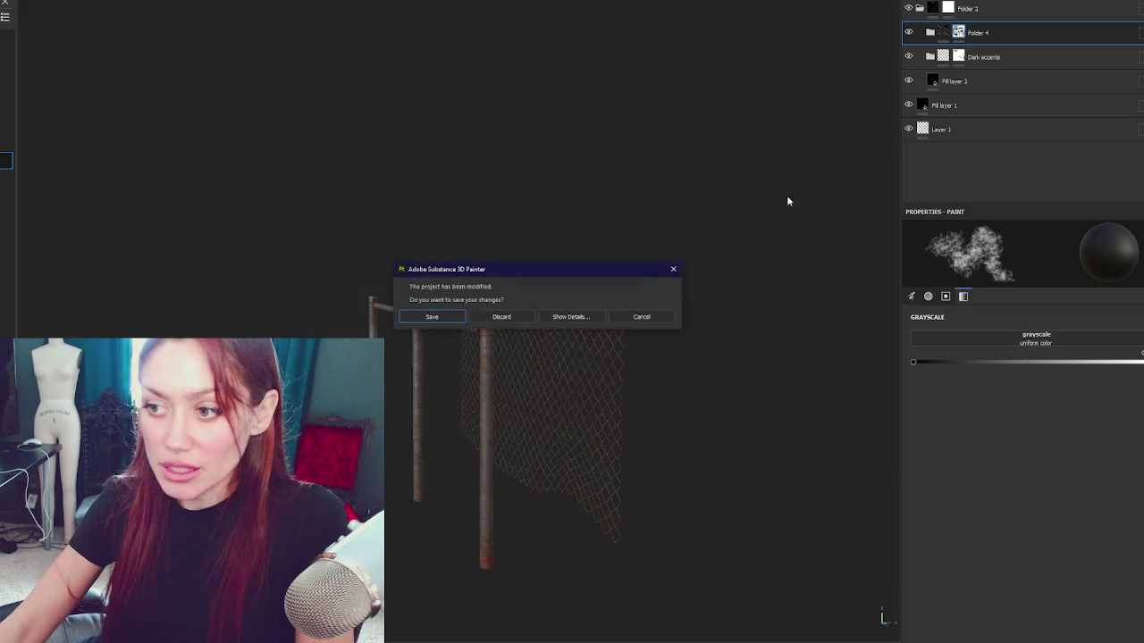
{"action": "left_click", "coordinate": [456, 318]}
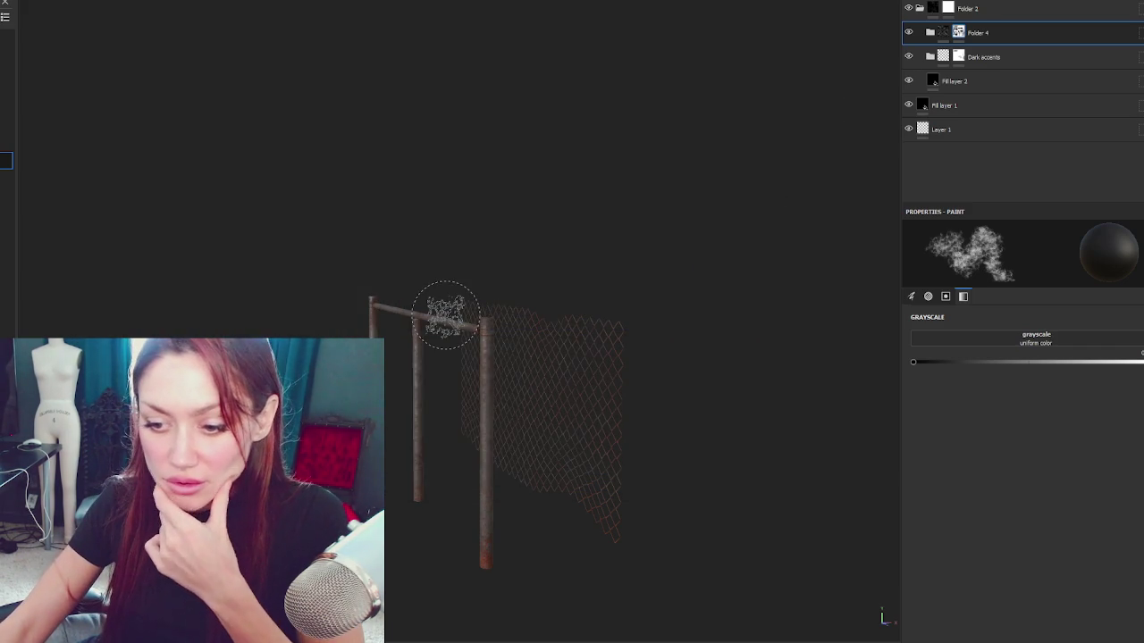
Step: Switch to Maya and maximise the top view to fill the workspace
{"action": "key", "text": "alt+Tab"}
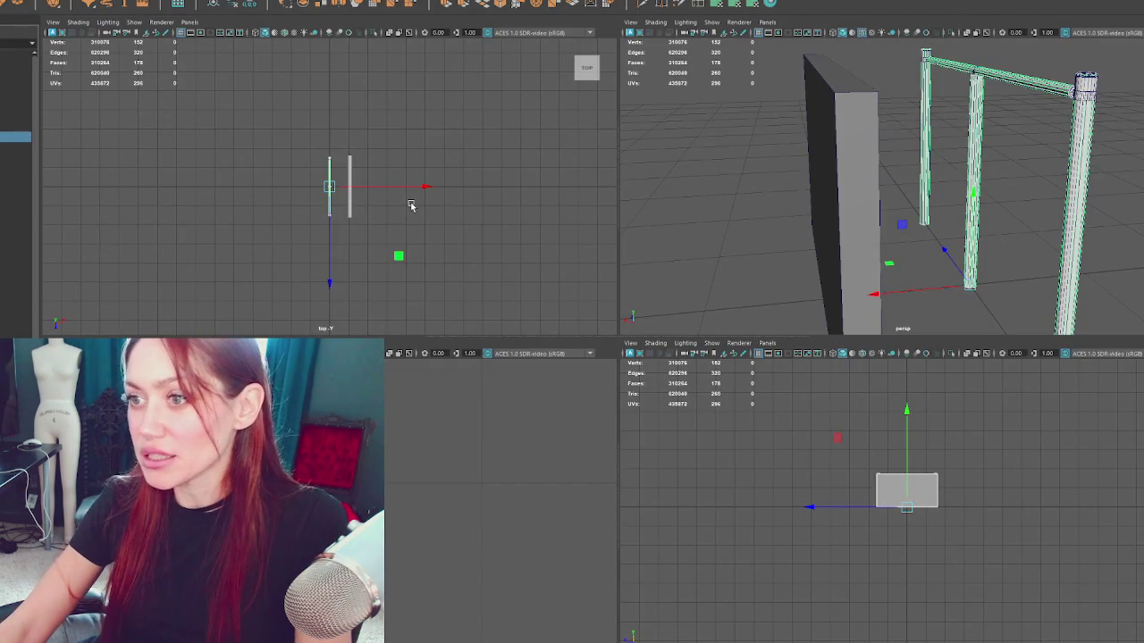
{"action": "key", "text": "space"}
{"action": "key", "text": "space"}
{"action": "key", "text": "space"}
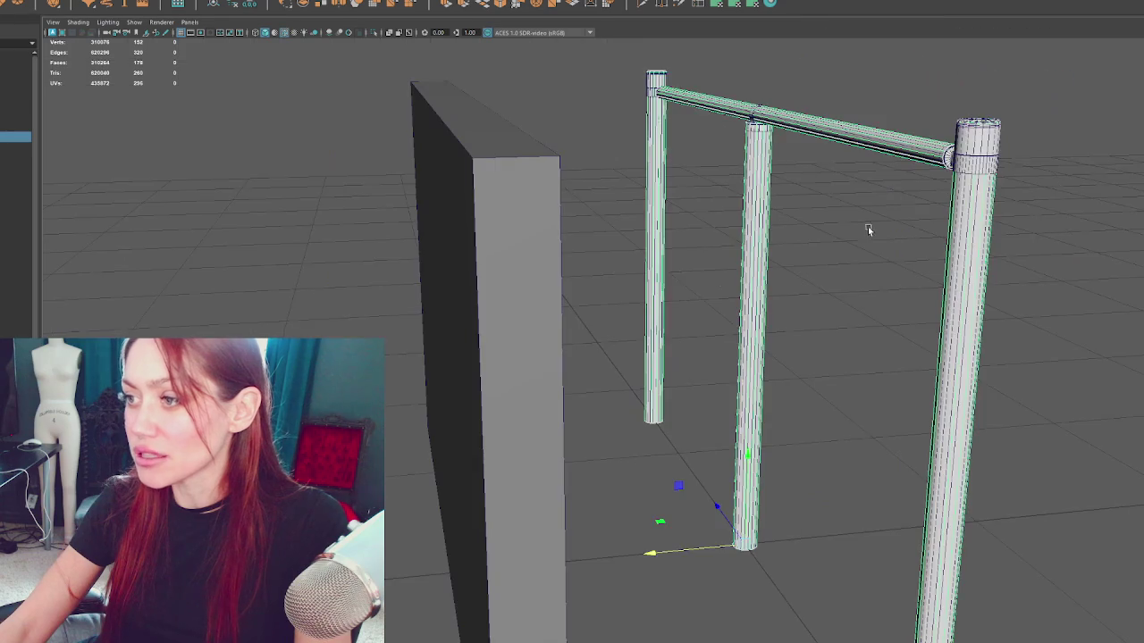
{"action": "scroll", "coordinate": [692, 245], "scroll_direction": "down", "scroll_amount": 3}
Step: Select the posts and rail, then undo to restore the thin fence plane
{"action": "left_click", "coordinate": [530, 257]}
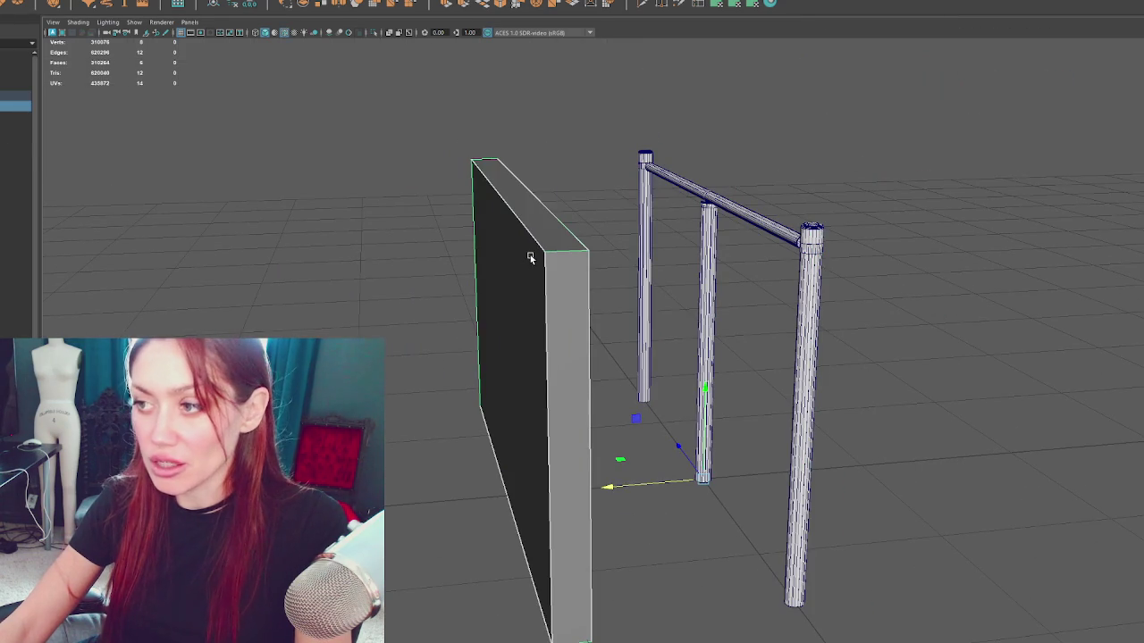
{"action": "left_click", "coordinate": [3, 139]}
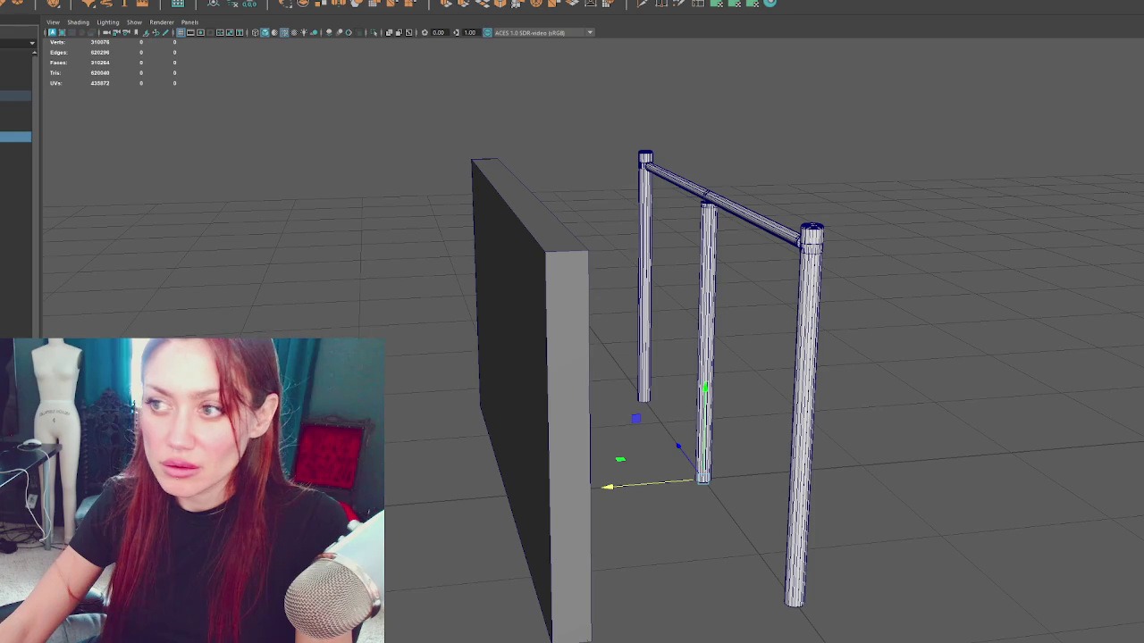
{"action": "left_click", "coordinate": [15, 148]}
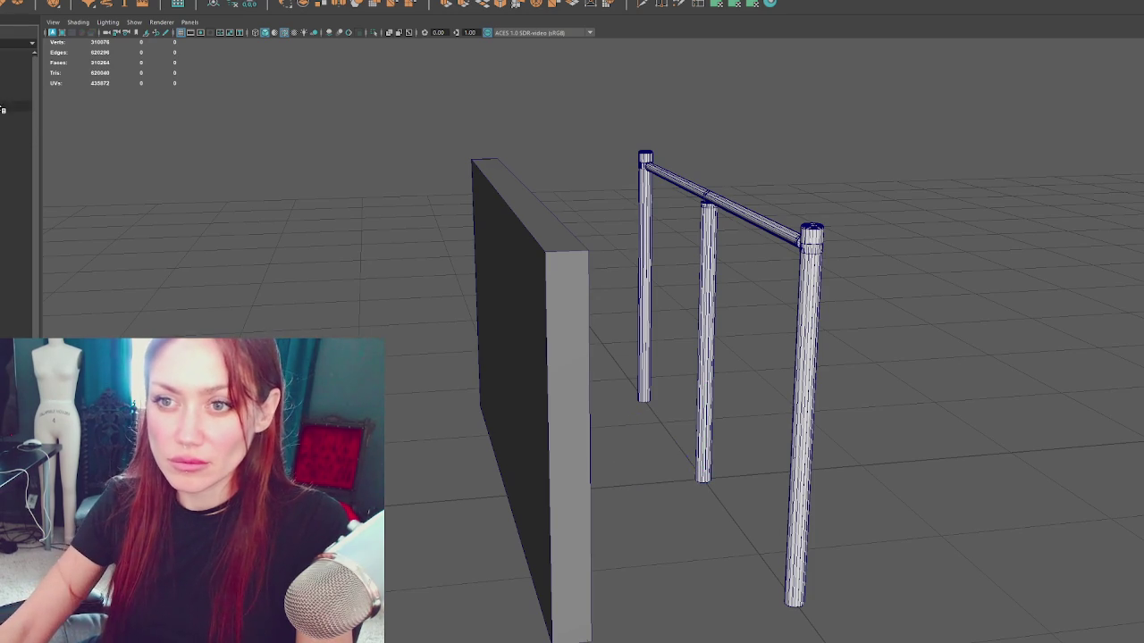
{"action": "left_click", "coordinate": [15, 136]}
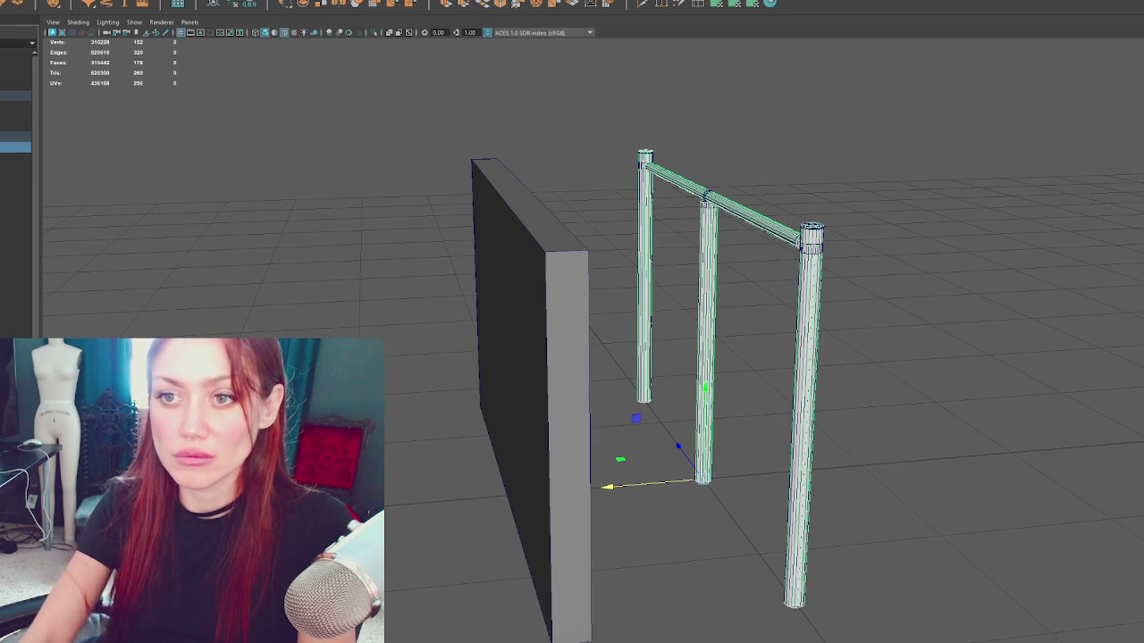
{"action": "key", "text": "ctrl+z"}
Step: Slide the fence plane's faces against the posts and orbit to check it from the front
{"action": "right_click", "coordinate": [378, 140]}
{"action": "mouse_move", "coordinate": [426, 368]}
{"action": "left_mouse_down"}
{"action": "mouse_move", "coordinate": [617, 352]}
{"action": "mouse_move", "coordinate": [606, 359]}
{"action": "left_mouse_up"}
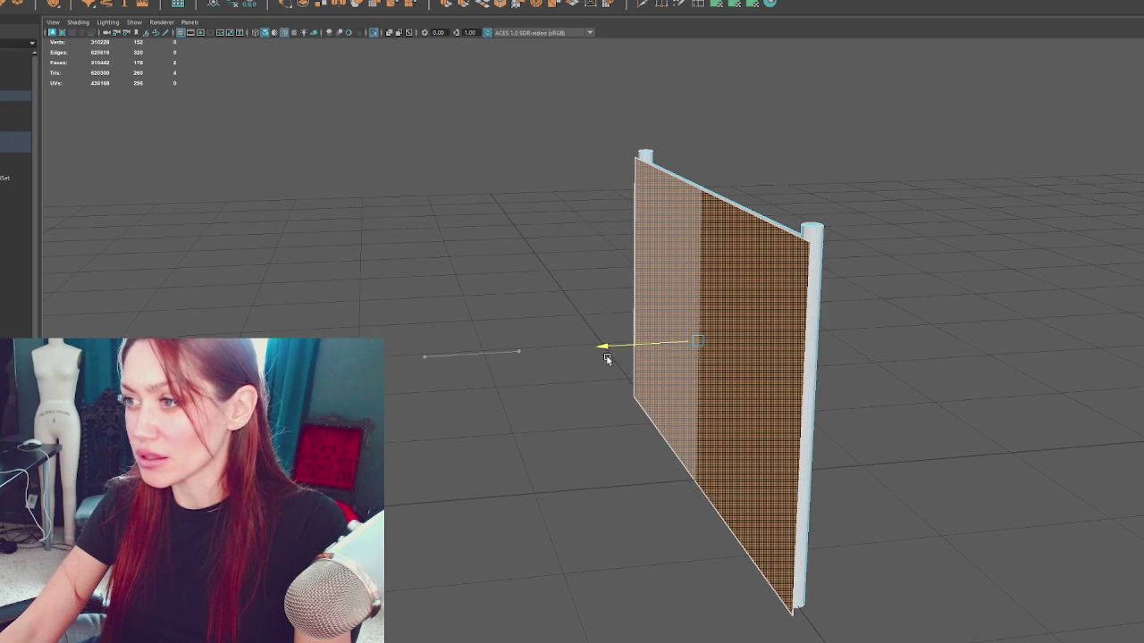
{"action": "left_click", "coordinate": [448, 226]}
{"action": "mouse_move", "coordinate": [448, 226]}
{"action": "left_mouse_down"}
{"action": "mouse_move", "coordinate": [661, 253]}
{"action": "mouse_move", "coordinate": [873, 227]}
{"action": "mouse_move", "coordinate": [655, 230]}
{"action": "left_mouse_up"}
{"action": "left_click", "coordinate": [15, 146]}
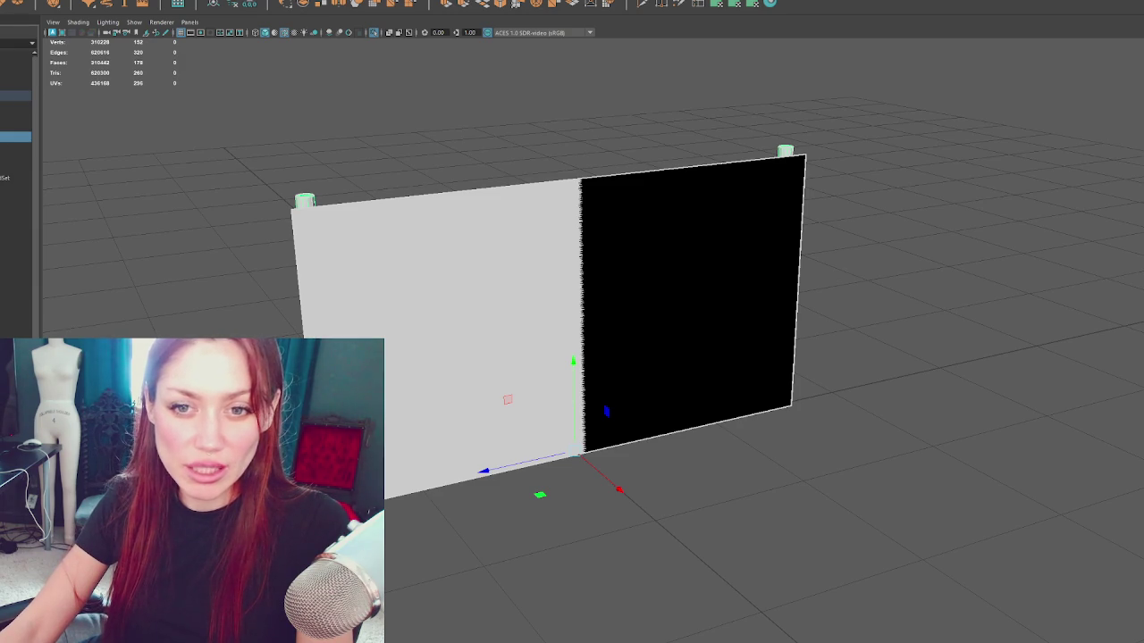
{"action": "key", "text": "Escape"}
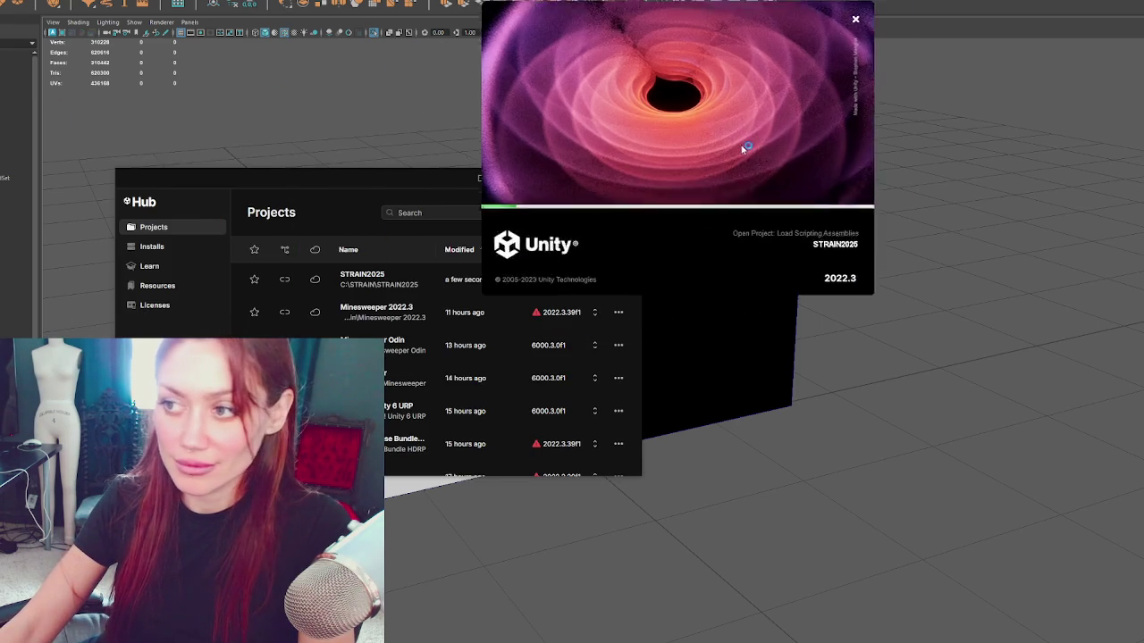
Step: Close the Unity Hub project list and widen the editor's Project asset panel once loaded
{"action": "left_click", "coordinate": [628, 180]}
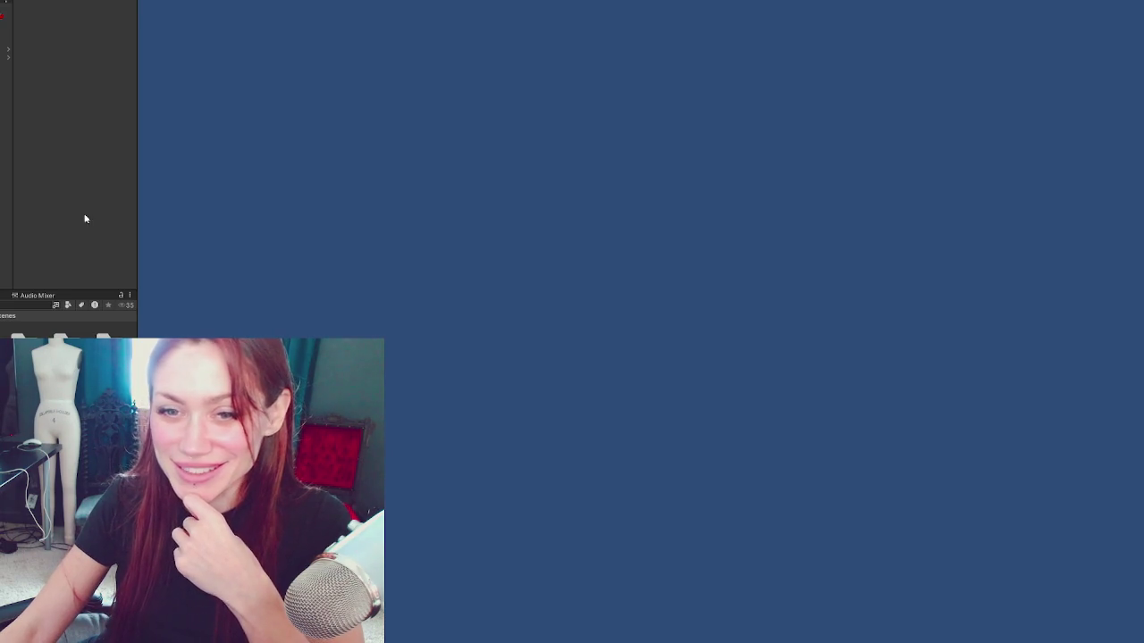
{"action": "left_click_drag", "start_coordinate": [135, 175], "coordinate": [186, 170]}
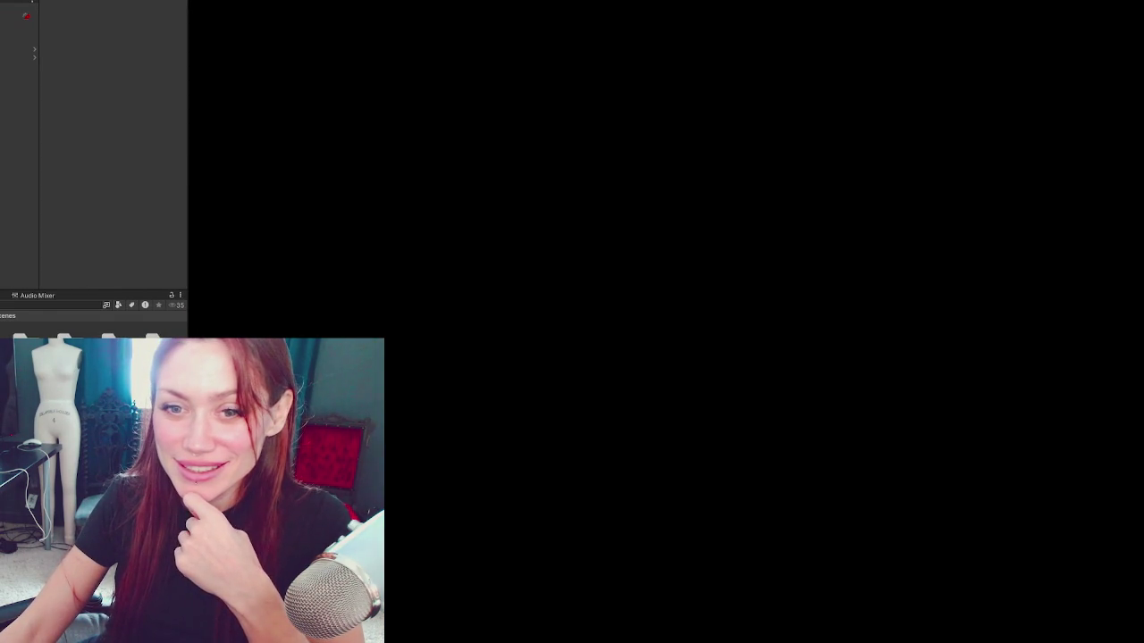
{"action": "mouse_move", "coordinate": [186, 332]}
{"action": "left_mouse_down"}
{"action": "mouse_move", "coordinate": [171, 331]}
{"action": "mouse_move", "coordinate": [181, 332]}
{"action": "left_mouse_up"}
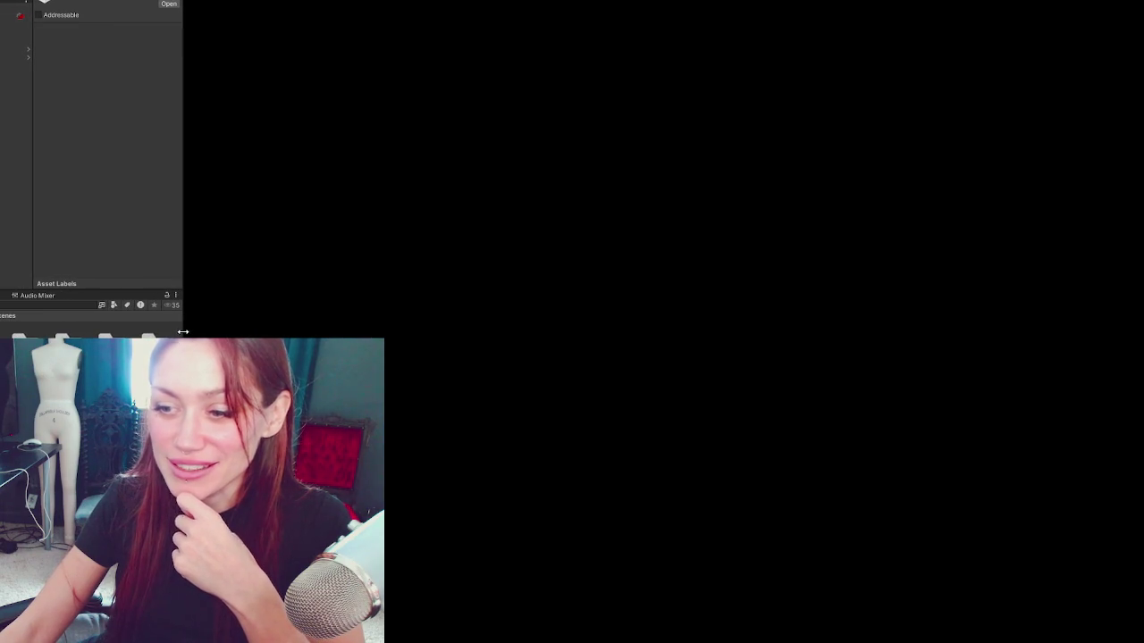
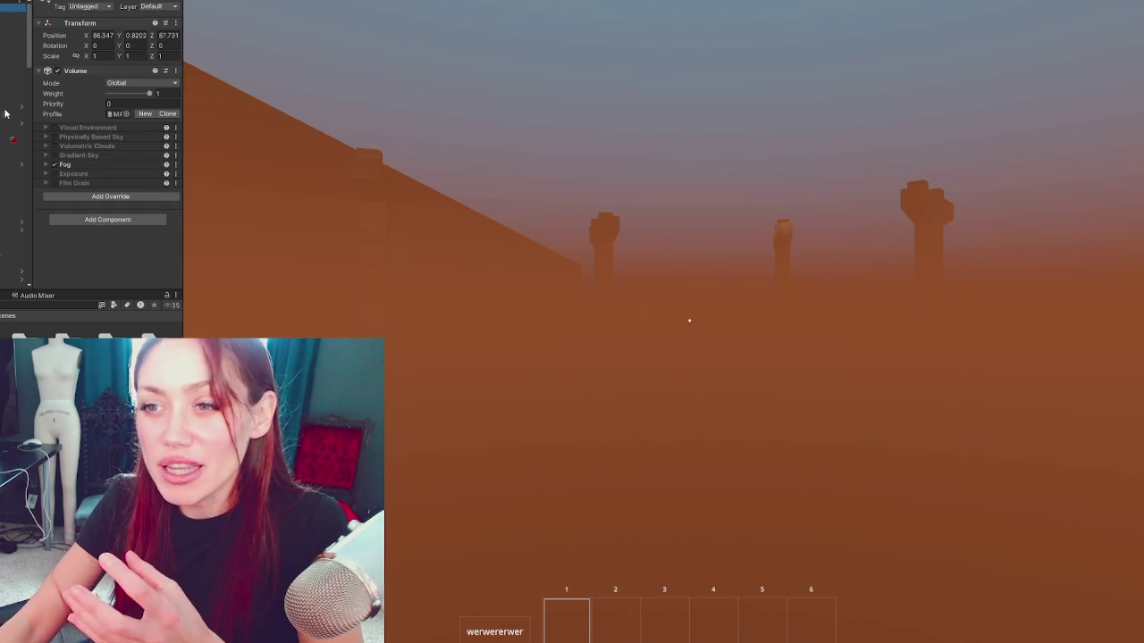
Step: Collapse the Time Controls and Transform components in the Inspector
{"action": "scroll", "coordinate": [78, 64], "scroll_direction": "down", "scroll_amount": 15}
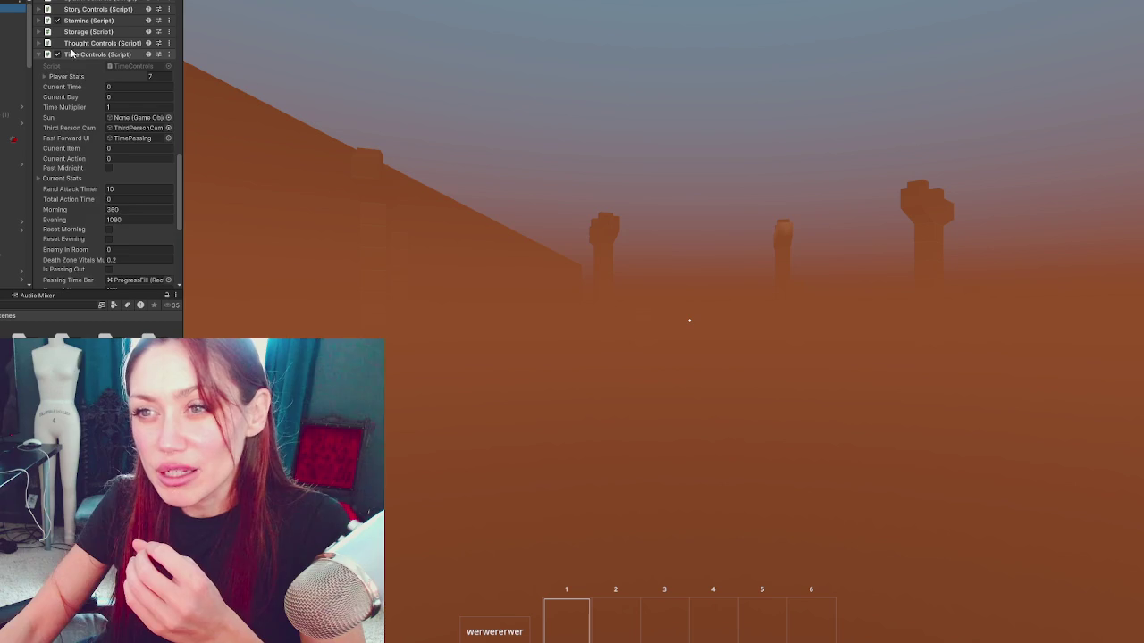
{"action": "left_click", "coordinate": [78, 54]}
{"action": "scroll", "coordinate": [75, 104], "scroll_direction": "up", "scroll_amount": 10}
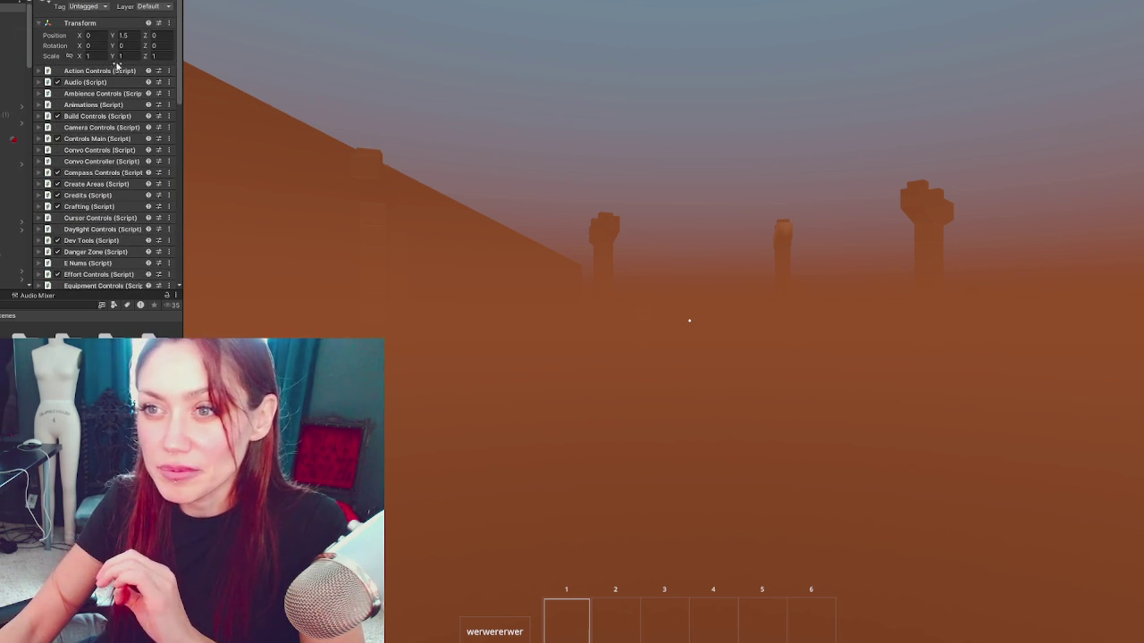
{"action": "left_click", "coordinate": [83, 24]}
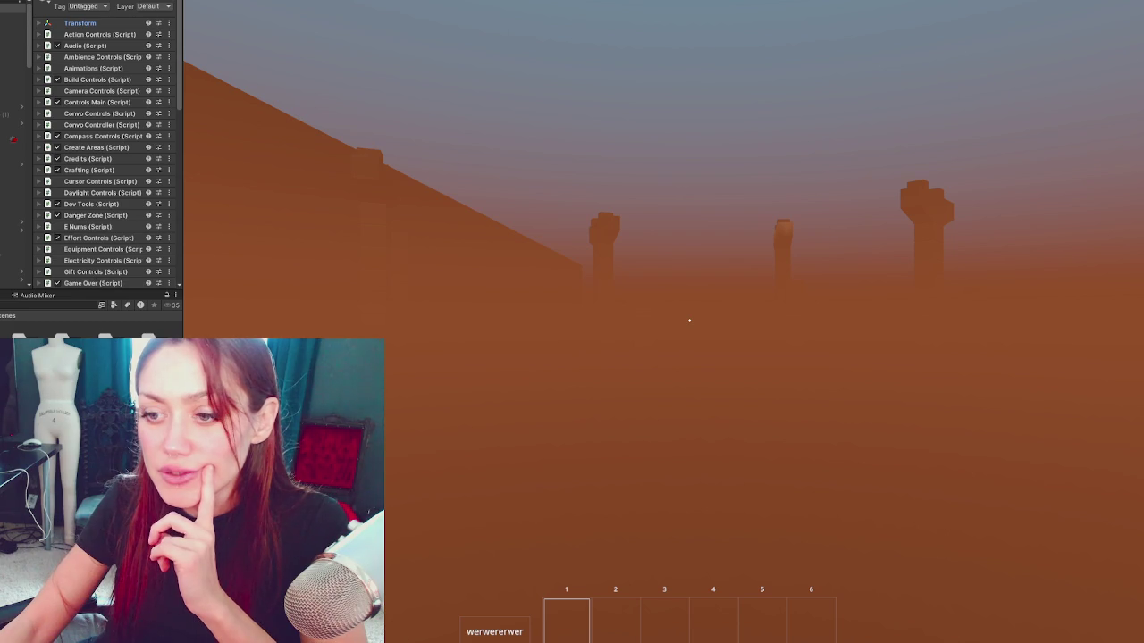
{"action": "right_click", "coordinate": [107, 186]}
{"action": "left_click", "coordinate": [152, 268]}
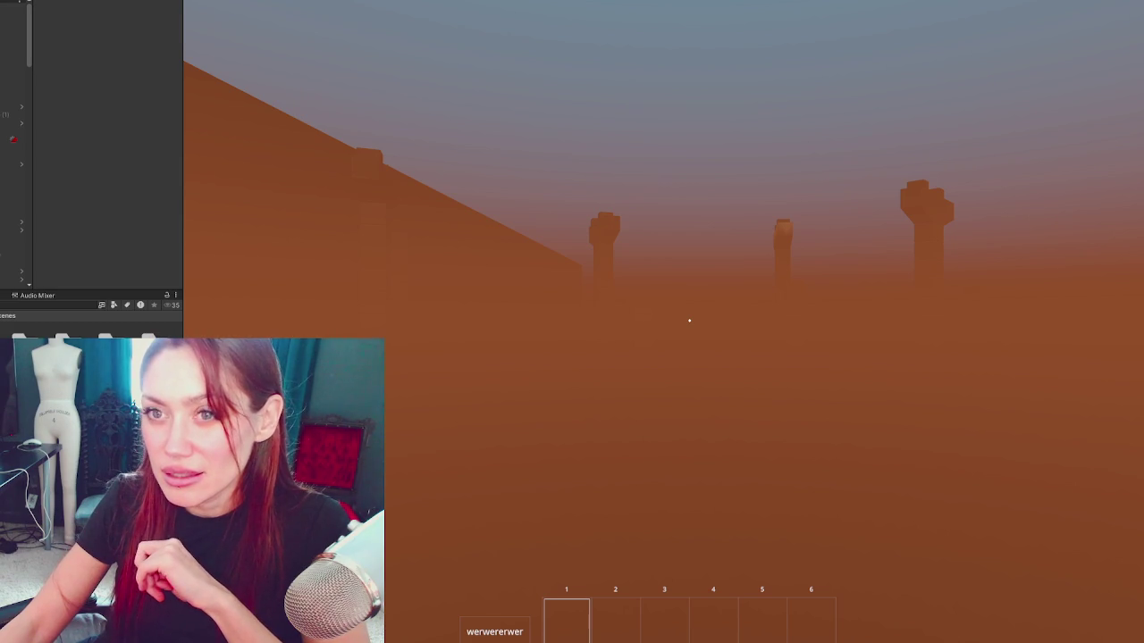
Step: Select the FenceChainlink object in the Hierarchy and stop play mode with Ctrl+P
{"action": "scroll", "coordinate": [16, 143], "scroll_direction": "down", "scroll_amount": 10}
{"action": "scroll", "coordinate": [16, 143], "scroll_direction": "down", "scroll_amount": 3}
{"action": "left_click", "coordinate": [12, 254]}
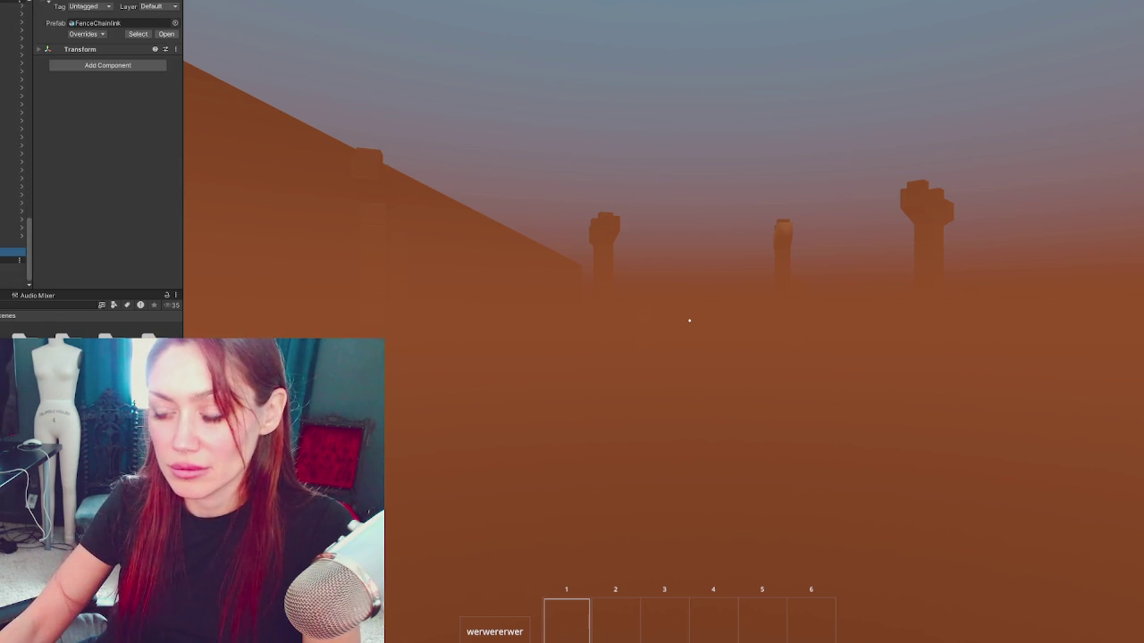
{"action": "left_click", "coordinate": [60, 3]}
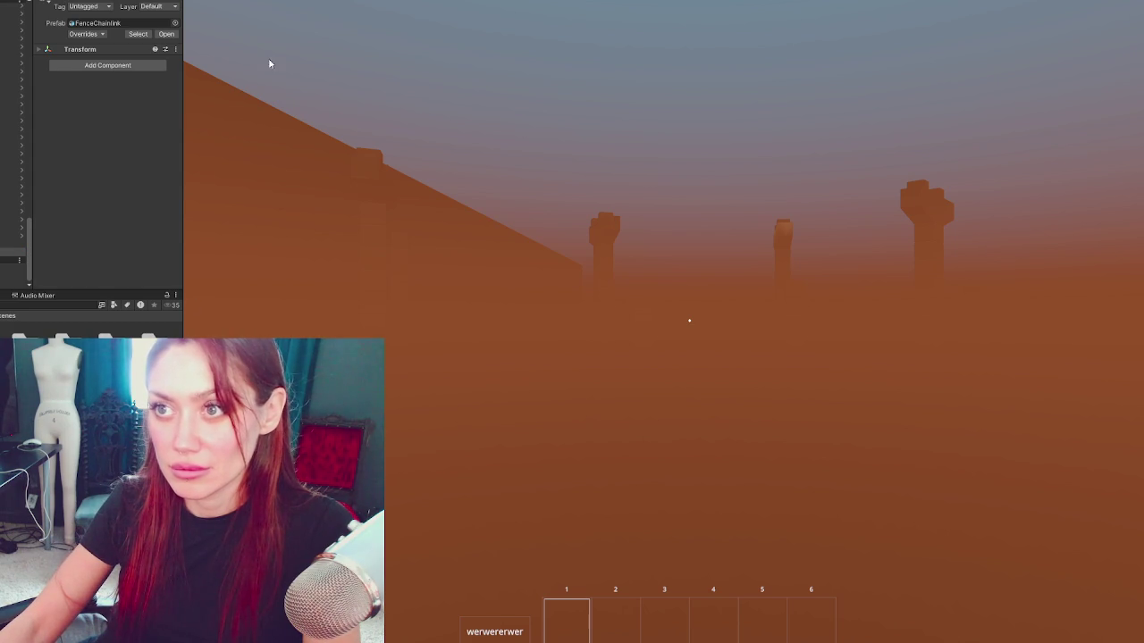
{"action": "key", "text": "ctrl+p"}
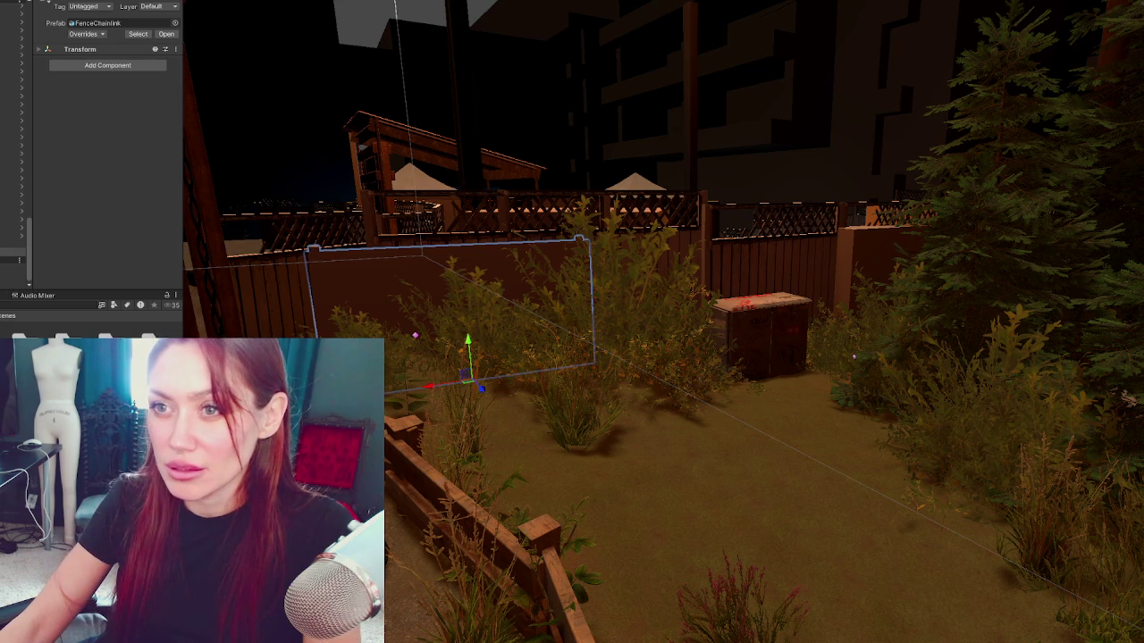
Step: Select the Fence Chainlink objects in the Hierarchy to check their position values
{"action": "left_click", "coordinate": [12, 254]}
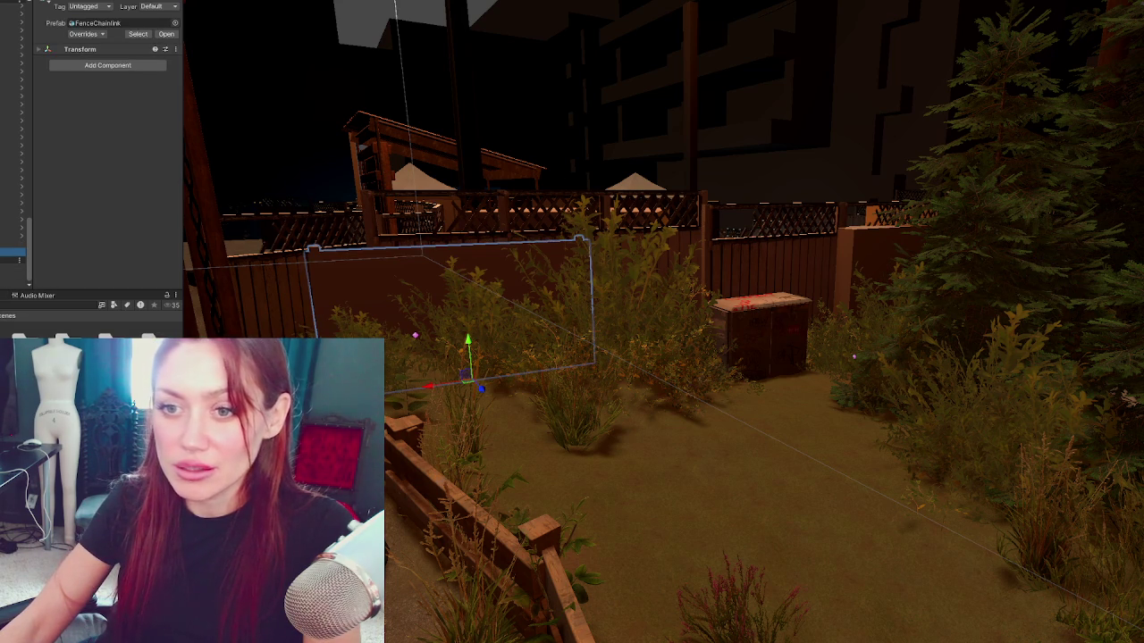
{"action": "key", "text": "Down"}
{"action": "key", "text": "Down"}
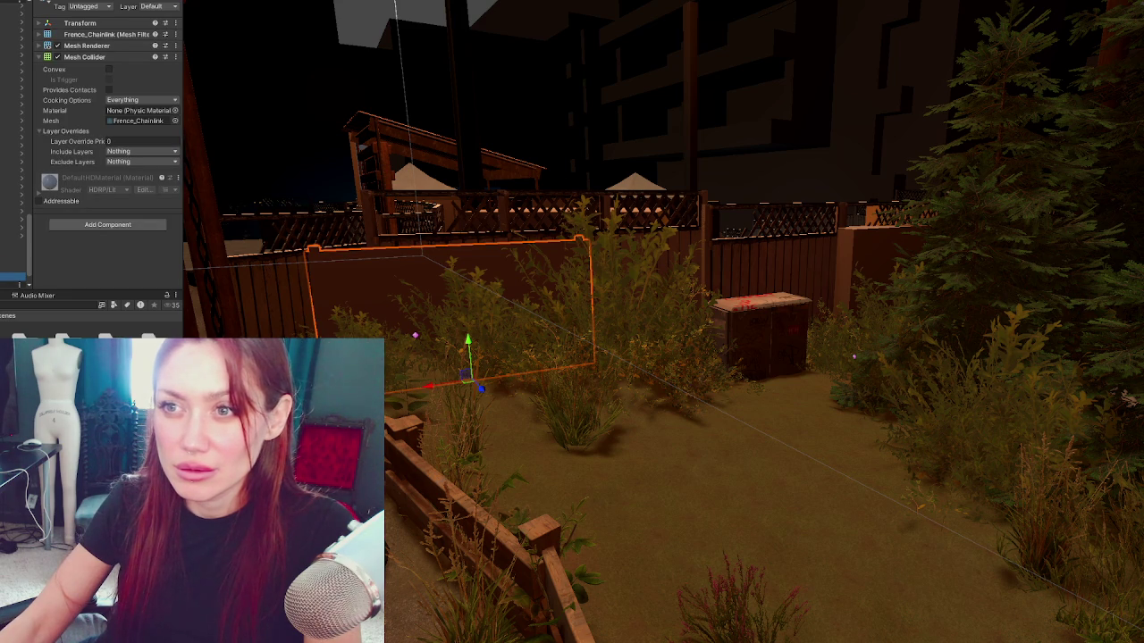
{"action": "left_click", "coordinate": [40, 24]}
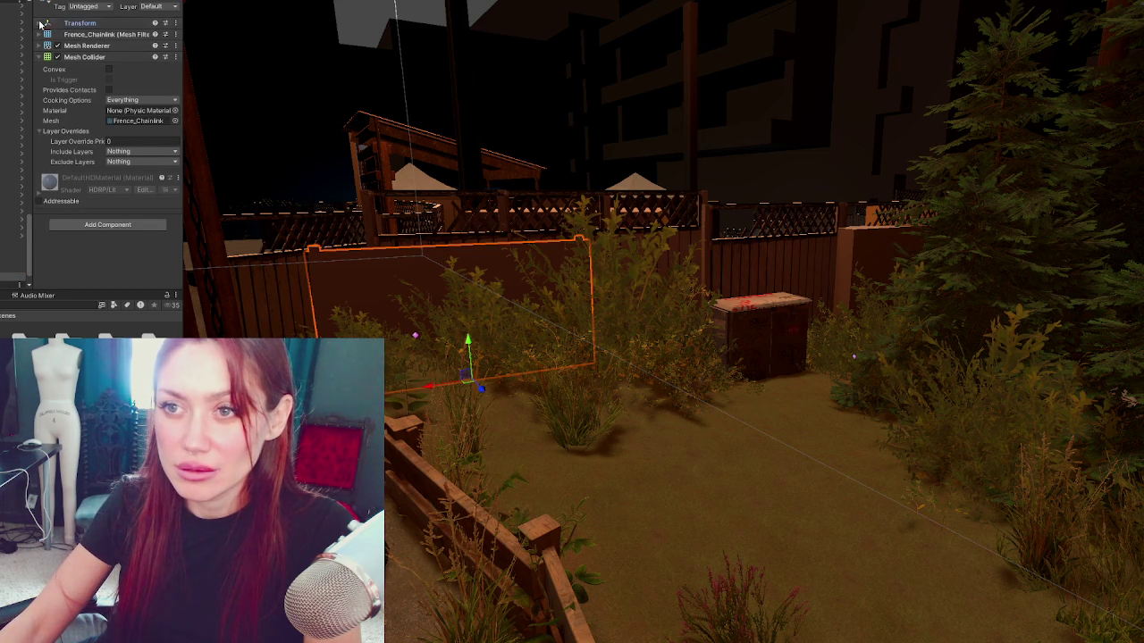
{"action": "left_click", "coordinate": [14, 243]}
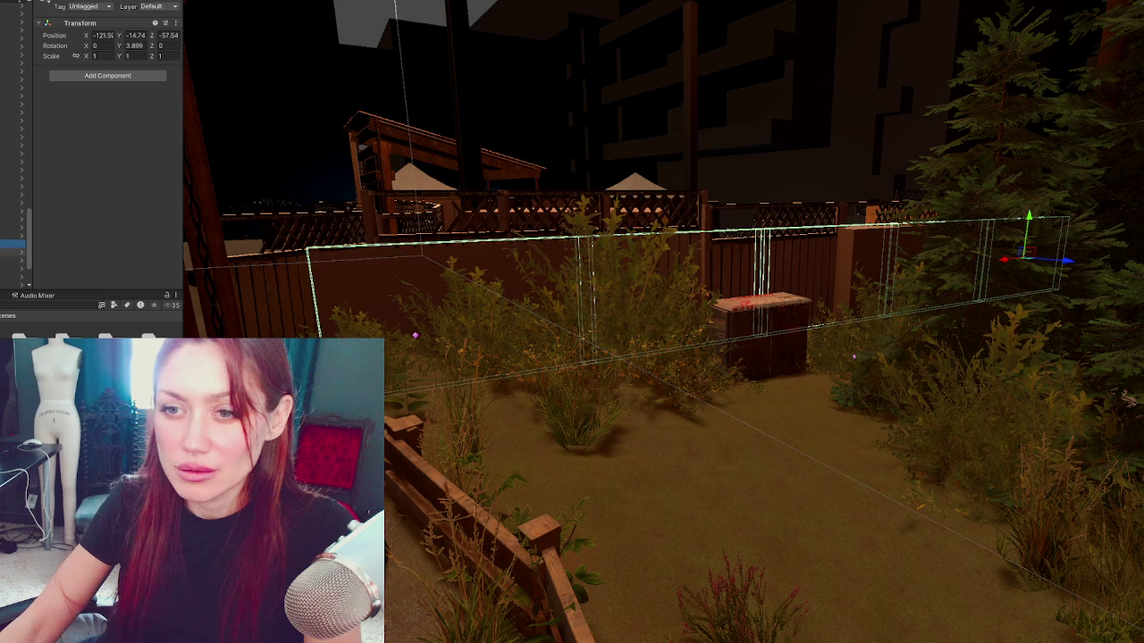
{"action": "left_click", "coordinate": [14, 252]}
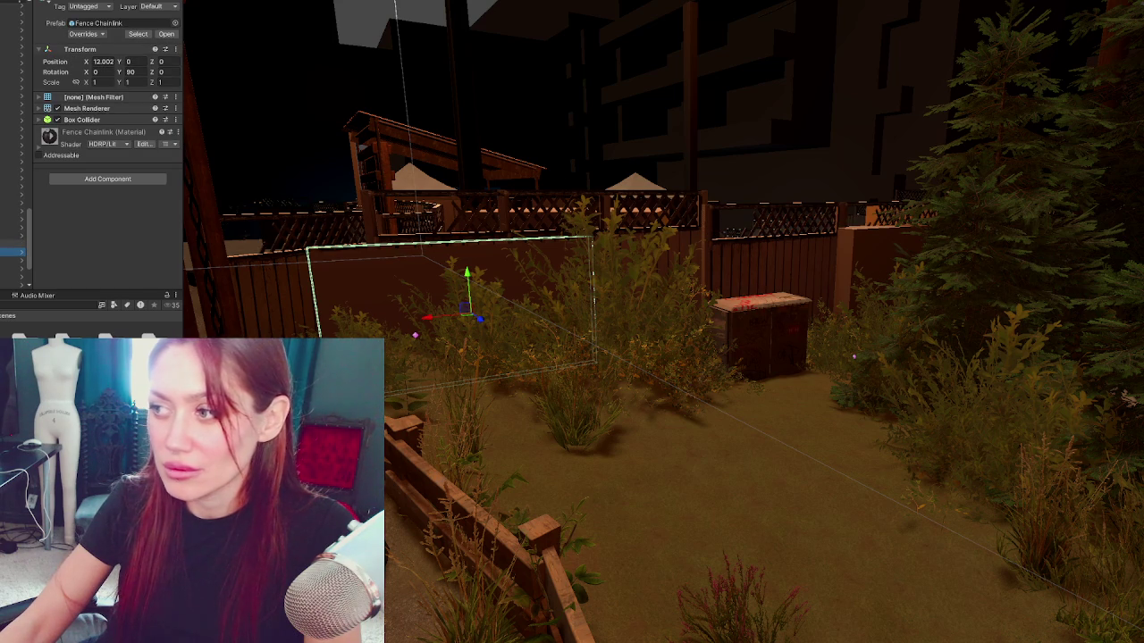
Step: Cycle between the two fence panels, the left at X 12.002, then show their parent's pivot
{"action": "scroll", "coordinate": [13, 223], "scroll_direction": "down", "scroll_amount": 3}
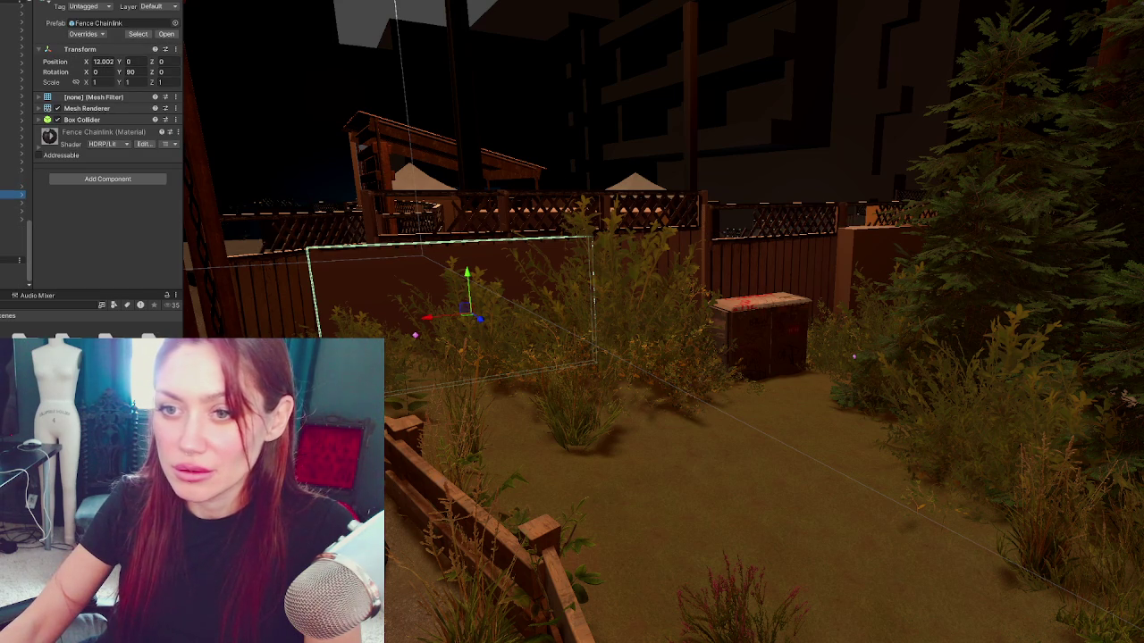
{"action": "key", "text": "Down"}
{"action": "key", "text": "Up"}
{"action": "key", "text": "Down"}
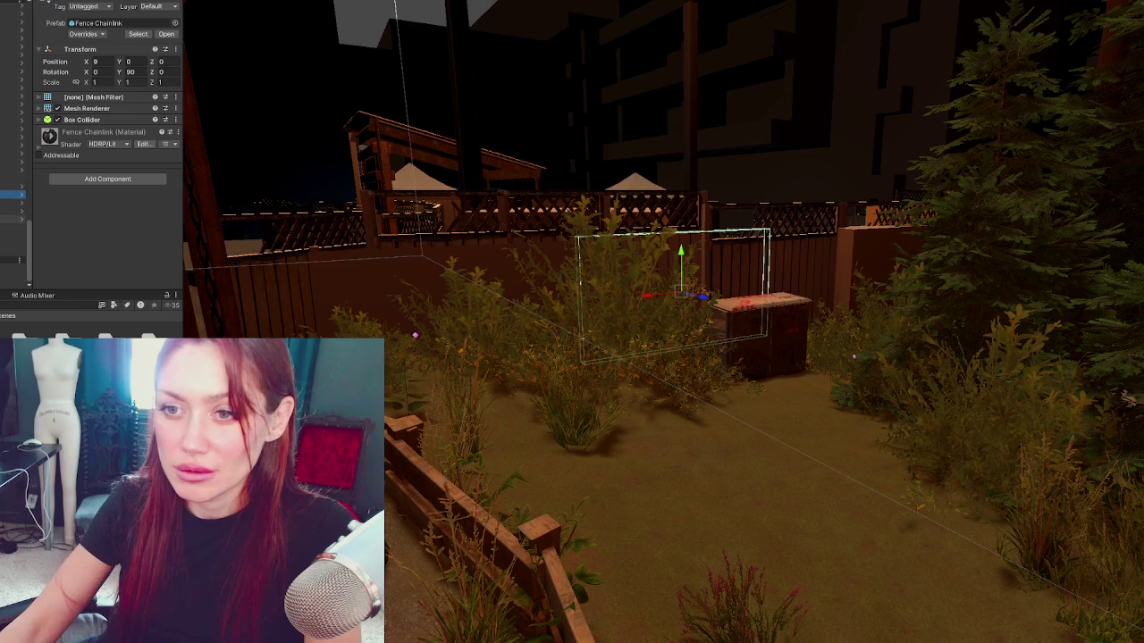
{"action": "key", "text": "Down"}
{"action": "key", "text": "Down"}
{"action": "key", "text": "Down"}
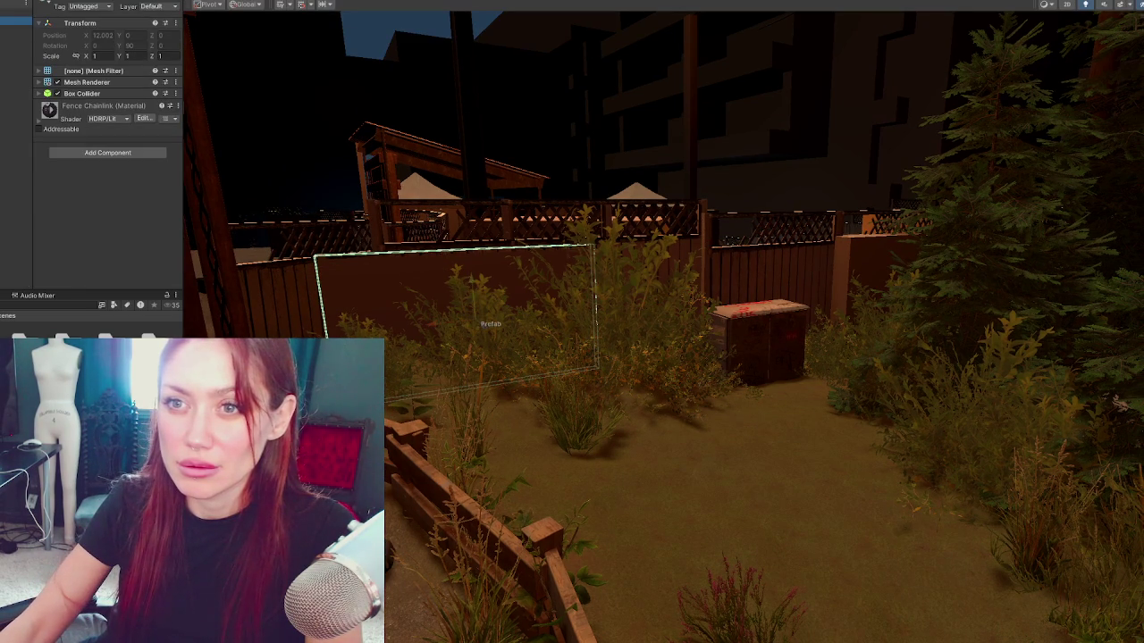
{"action": "key", "text": "Down"}
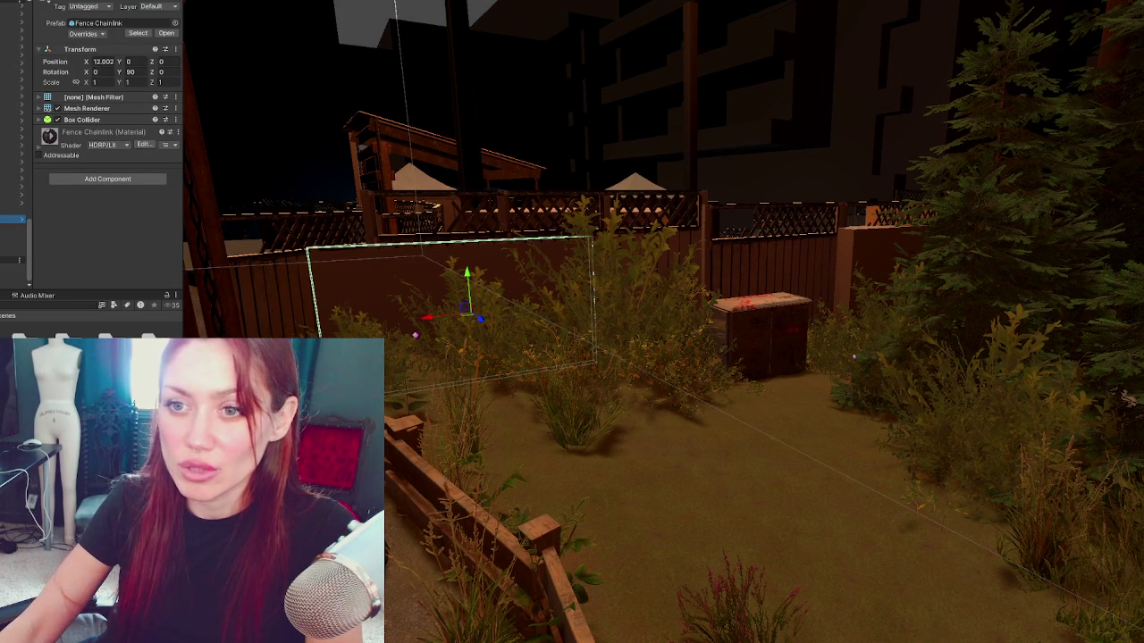
{"action": "key", "text": "z"}
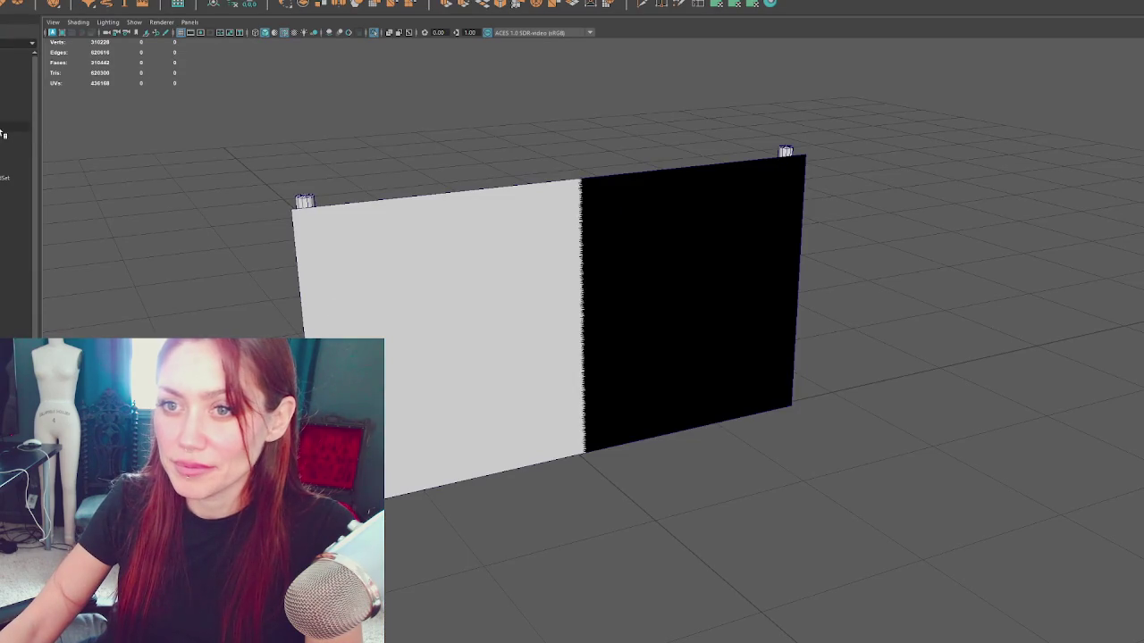
{"action": "left_click", "coordinate": [367, 281]}
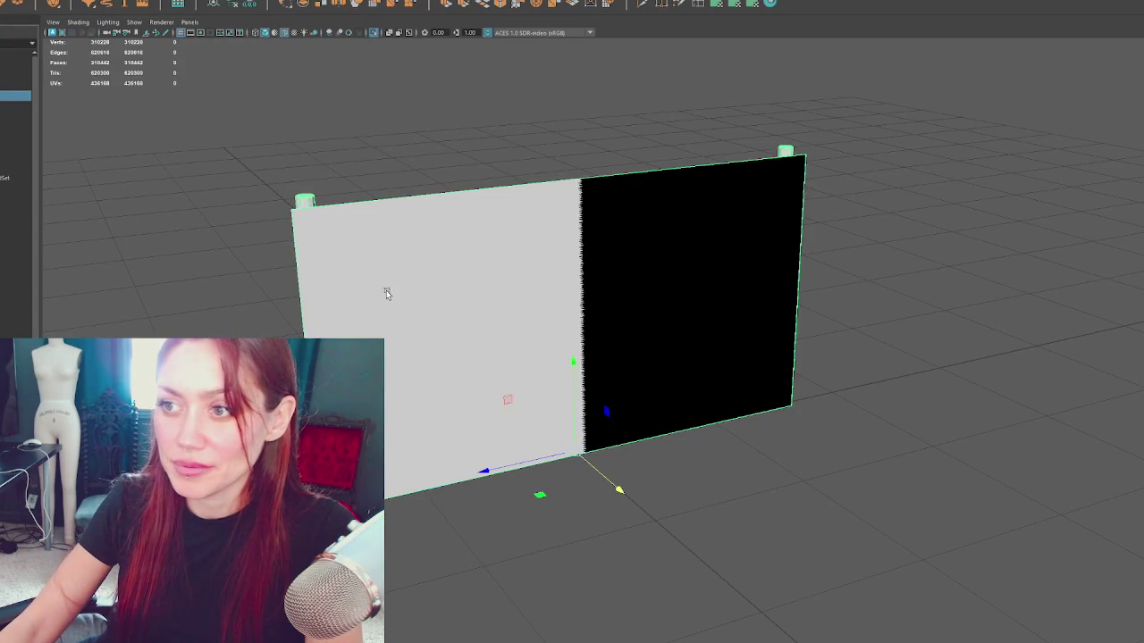
Step: Switch Maya's viewport to wireframe to inspect the chain-link plane's mesh
{"action": "key", "text": "4"}
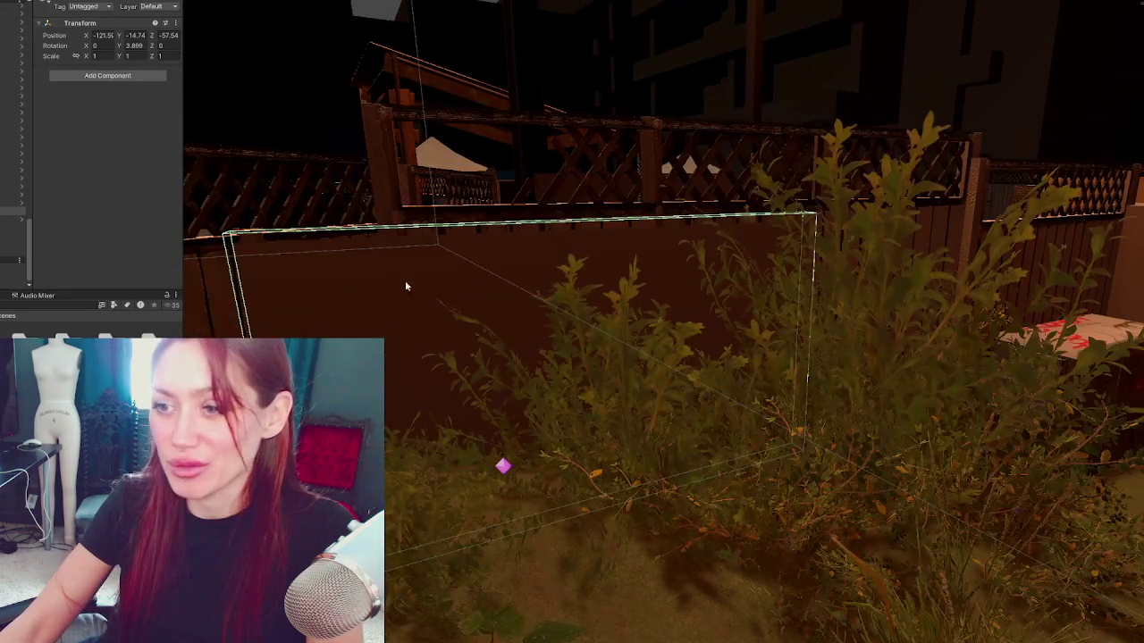
Step: Select the Fence Chainlink panel and expand its HDRP/Lit material with Alpha Clipping
{"action": "left_click", "coordinate": [328, 240]}
{"action": "left_click", "coordinate": [328, 240]}
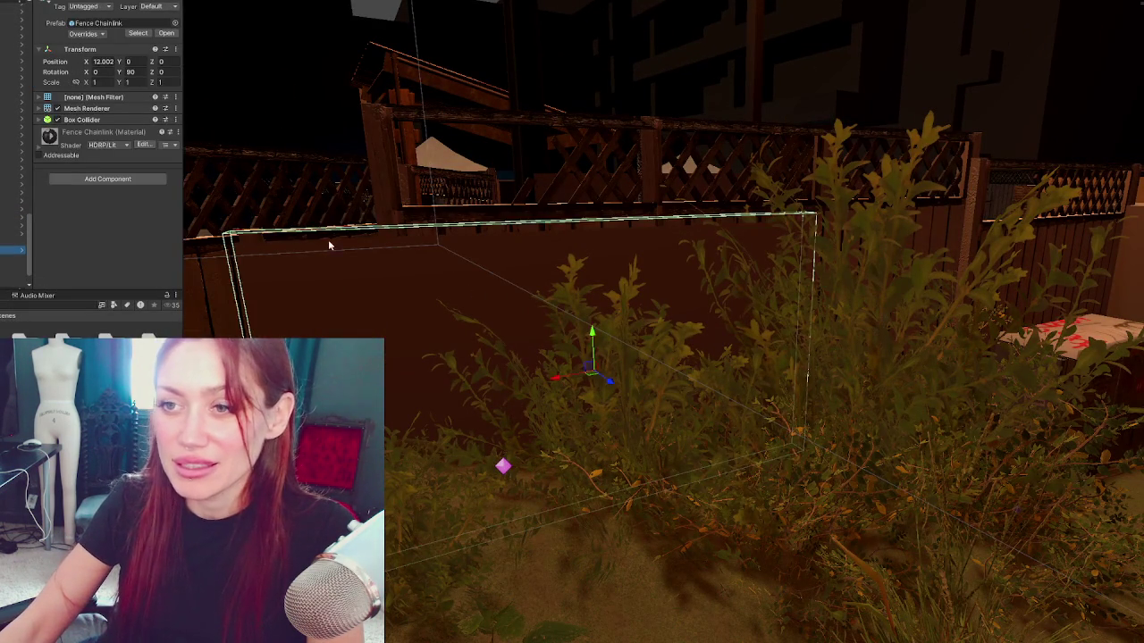
{"action": "left_click", "coordinate": [64, 154]}
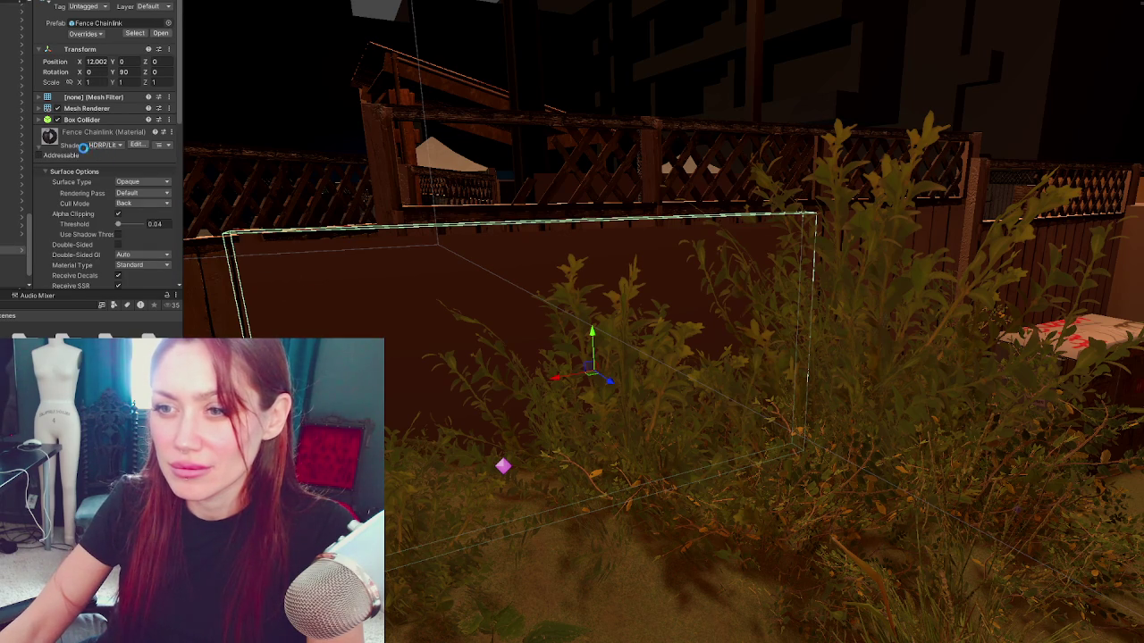
{"action": "scroll", "coordinate": [84, 150], "scroll_direction": "down", "scroll_amount": 4}
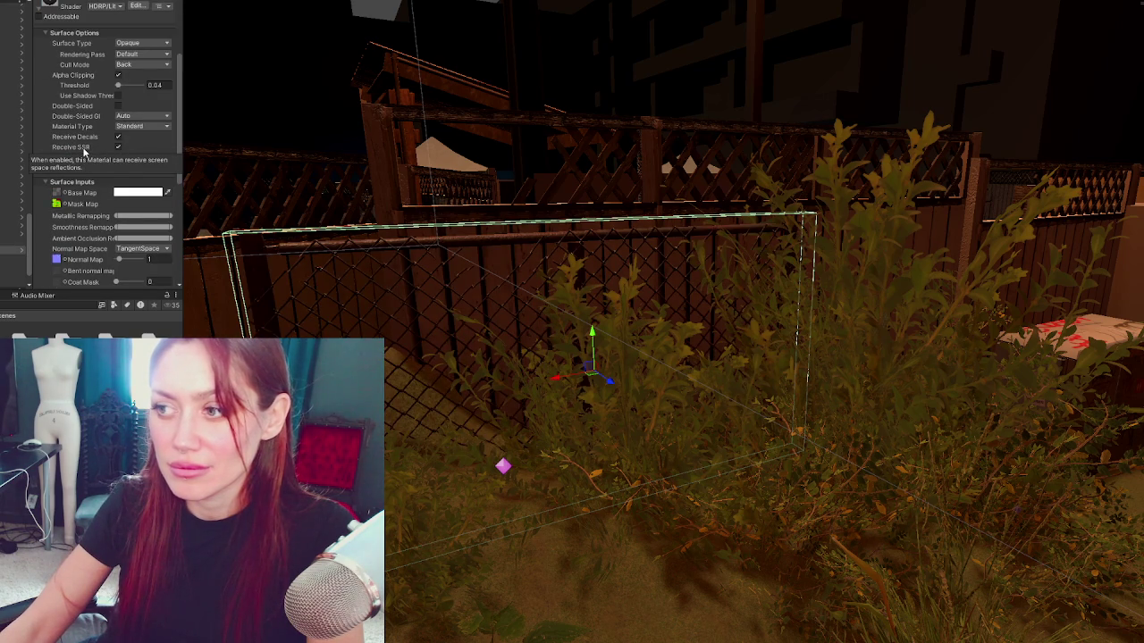
{"action": "scroll", "coordinate": [503, 258], "scroll_direction": "up", "scroll_amount": 5}
{"action": "scroll", "coordinate": [503, 258], "scroll_direction": "down", "scroll_amount": 4}
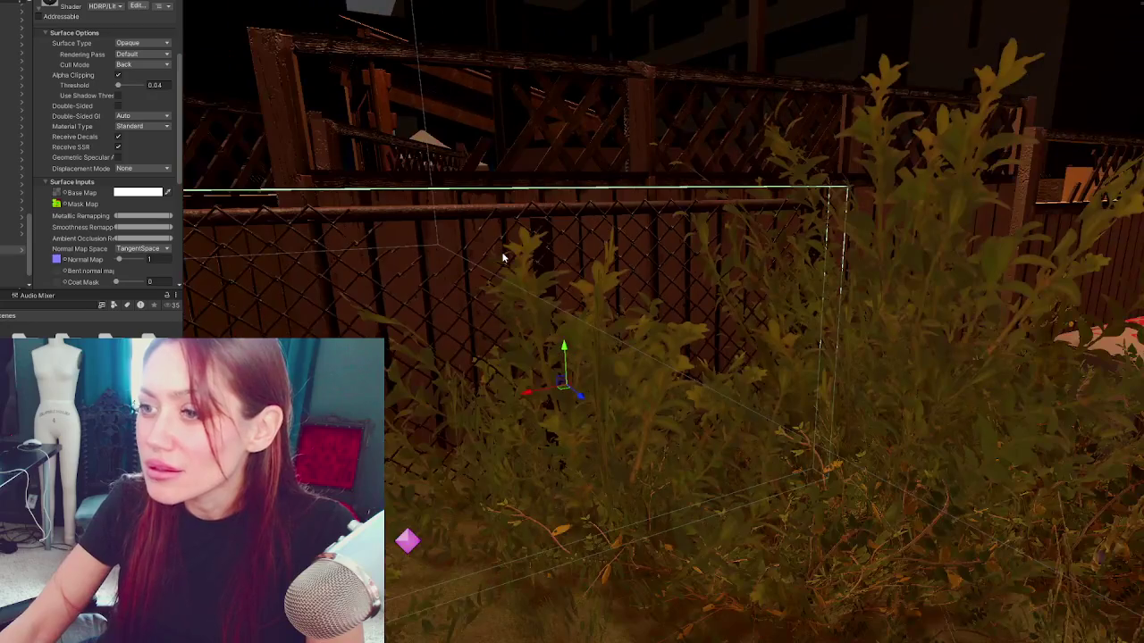
Step: Move the chain-link panel right along the fence to -110.7, -15.84, -55.42 and reframe it
{"action": "mouse_move", "coordinate": [503, 257]}
{"action": "left_mouse_down"}
{"action": "mouse_move", "coordinate": [525, 244]}
{"action": "mouse_move", "coordinate": [557, 254]}
{"action": "left_mouse_up"}
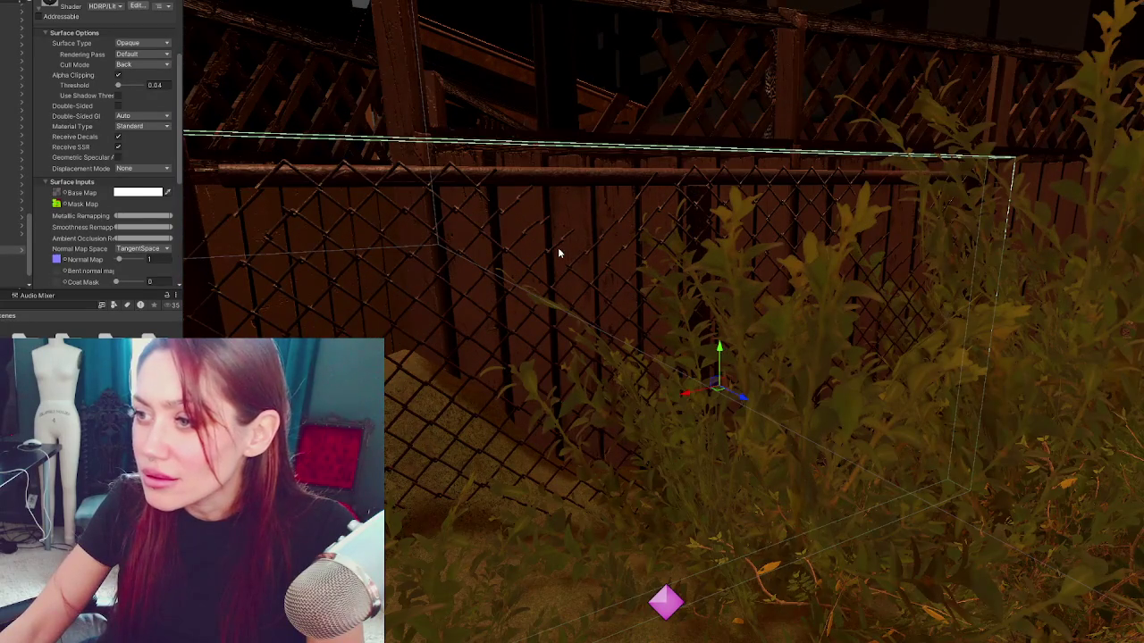
{"action": "key", "text": "f"}
{"action": "left_click_drag", "start_coordinate": [681, 369], "coordinate": [963, 335]}
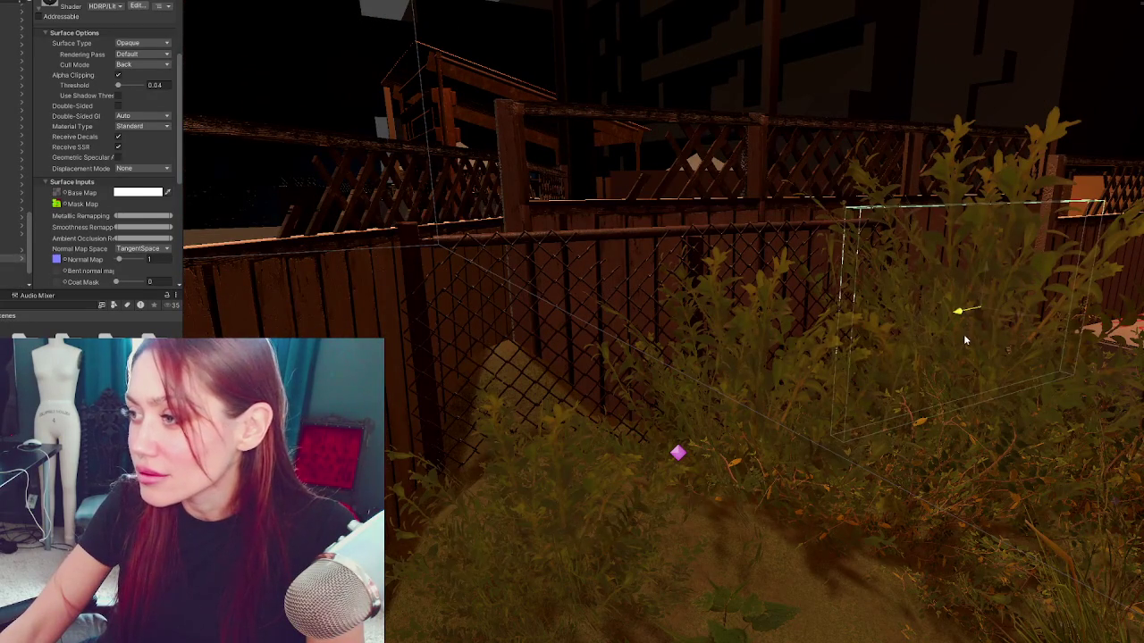
{"action": "left_click", "coordinate": [955, 337]}
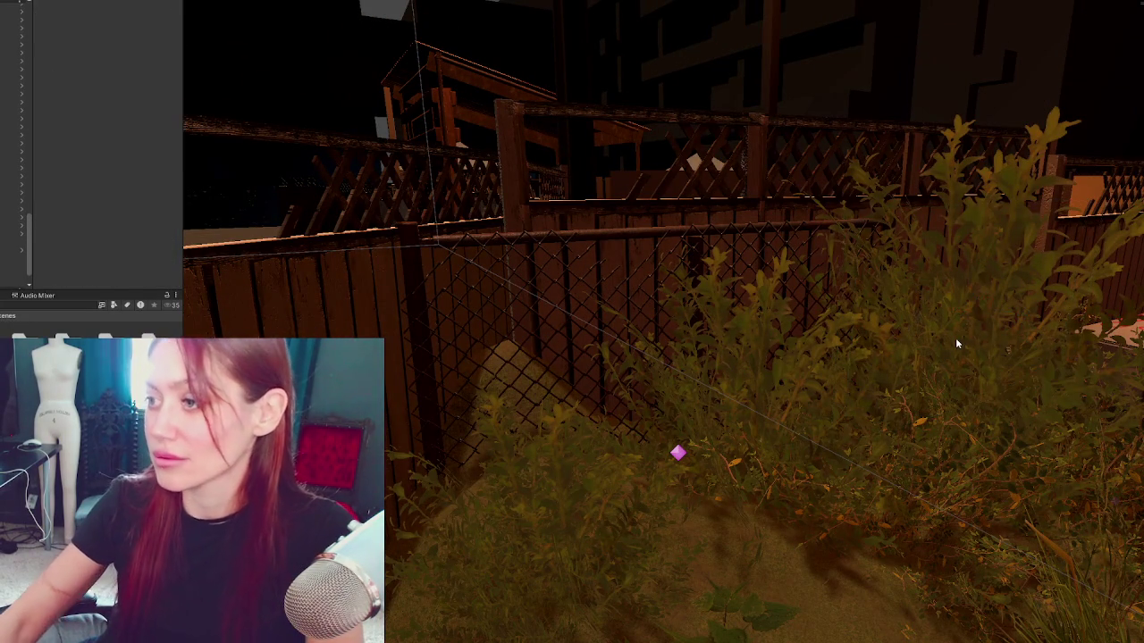
{"action": "left_click_drag", "start_coordinate": [933, 320], "coordinate": [712, 305]}
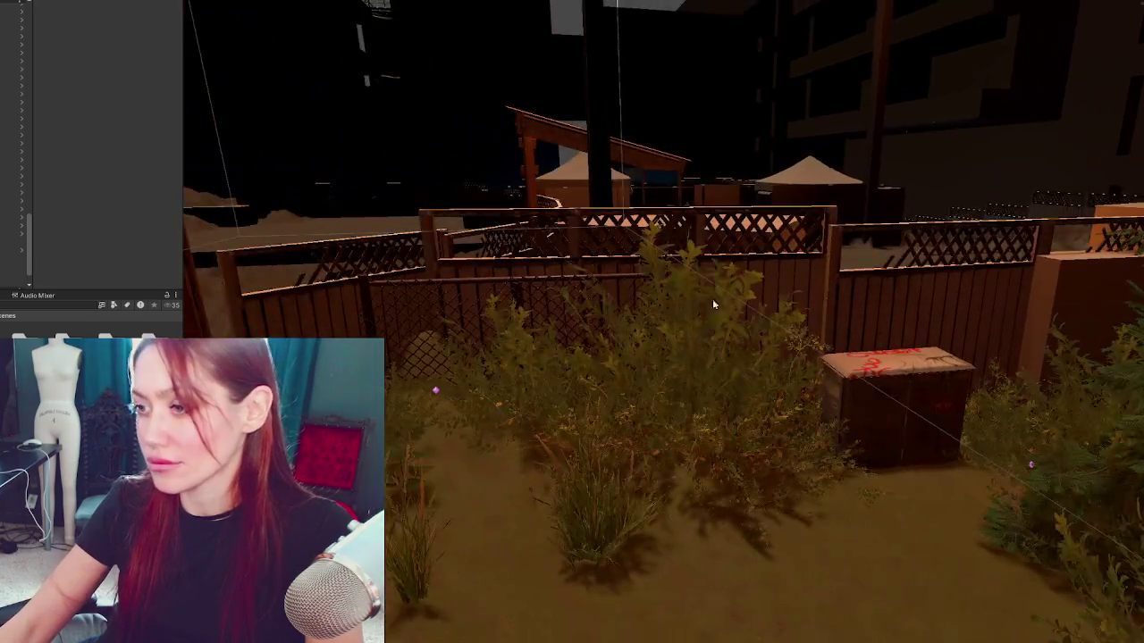
{"action": "left_click", "coordinate": [615, 286]}
{"action": "left_click", "coordinate": [623, 279]}
{"action": "mouse_move", "coordinate": [622, 279]}
{"action": "left_mouse_down"}
{"action": "mouse_move", "coordinate": [595, 383]}
{"action": "mouse_move", "coordinate": [657, 515]}
{"action": "mouse_move", "coordinate": [693, 498]}
{"action": "mouse_move", "coordinate": [710, 447]}
{"action": "mouse_move", "coordinate": [706, 402]}
{"action": "left_mouse_up"}
{"action": "key", "text": "f"}
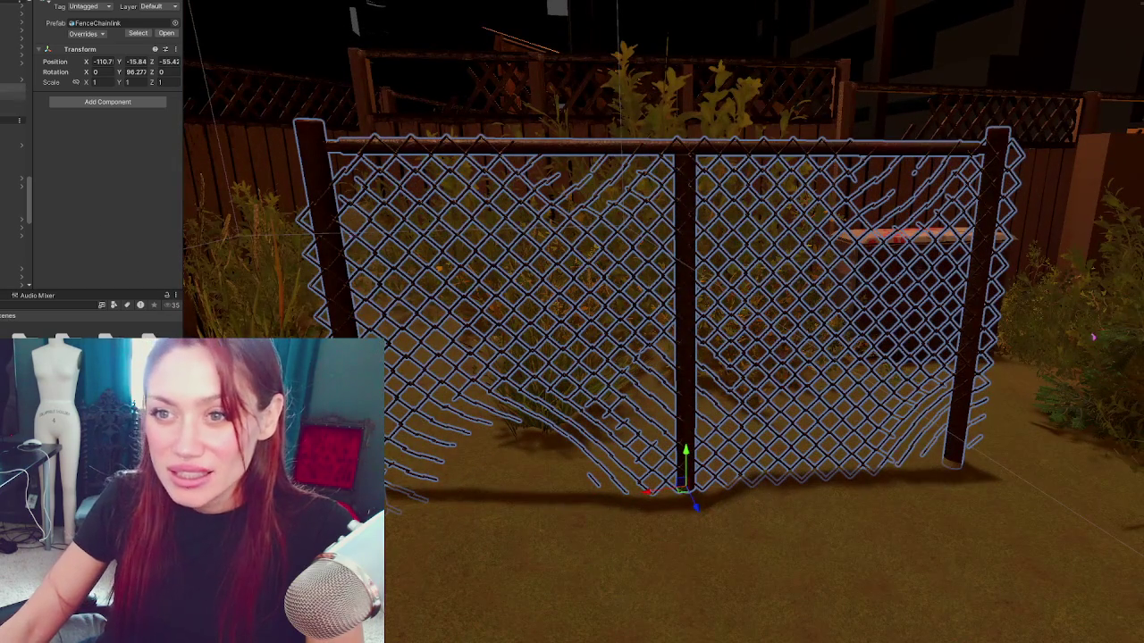
Step: Find the Fence Chainlink material's four old textures in the Project and delete them
{"action": "left_click", "coordinate": [13, 79]}
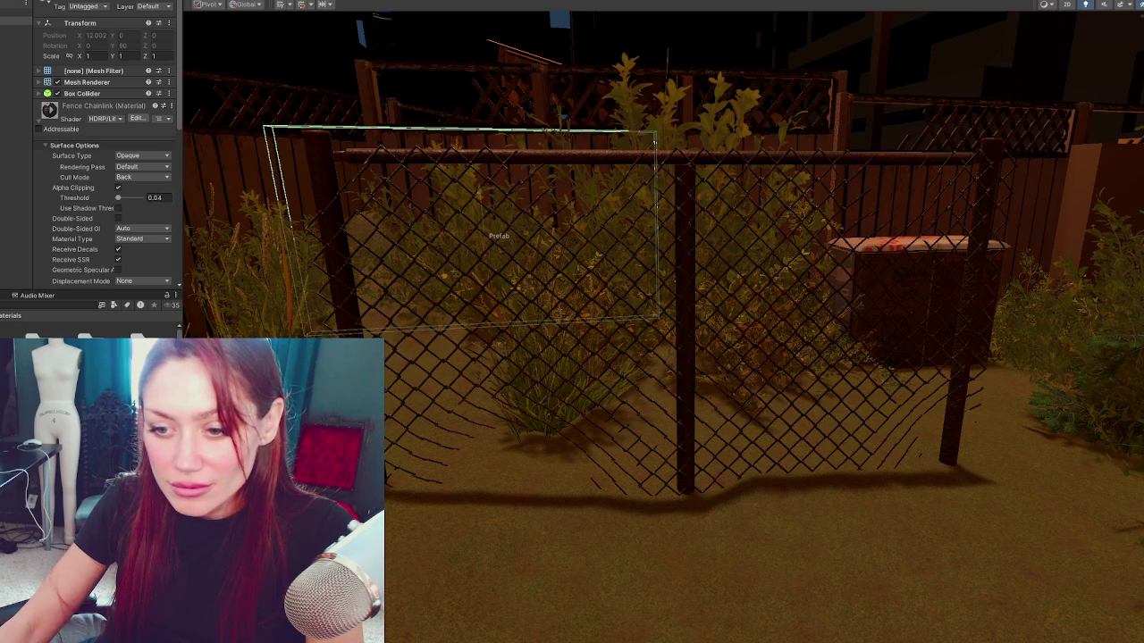
{"action": "left_click", "coordinate": [34, 305]}
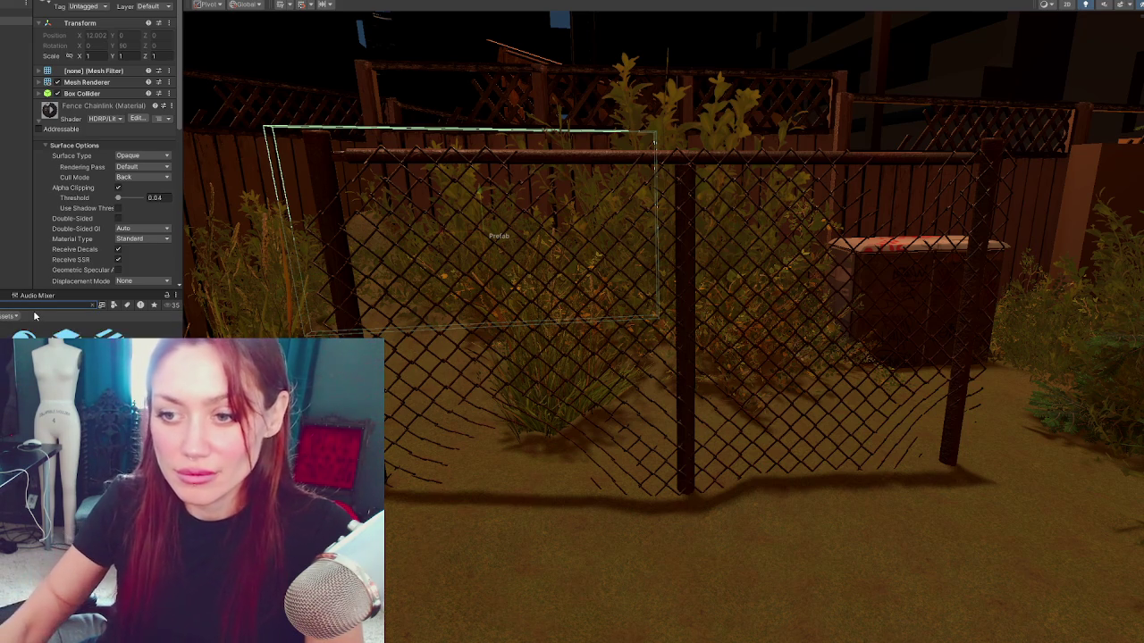
{"action": "double_click", "coordinate": [47, 108]}
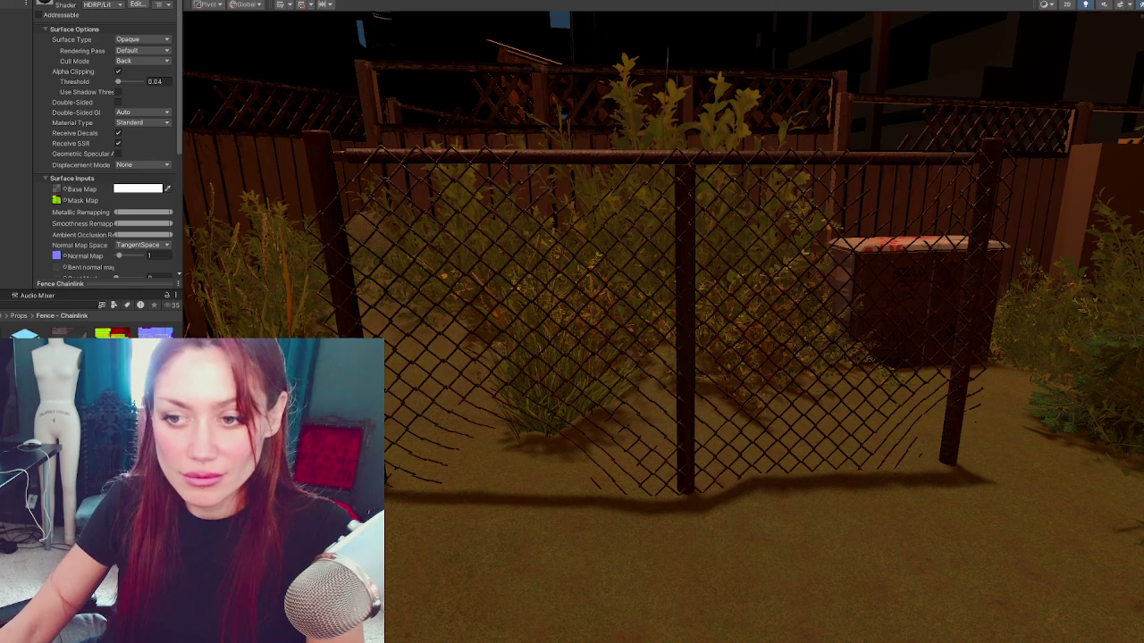
{"action": "left_click", "coordinate": [155, 333], "text": "shift"}
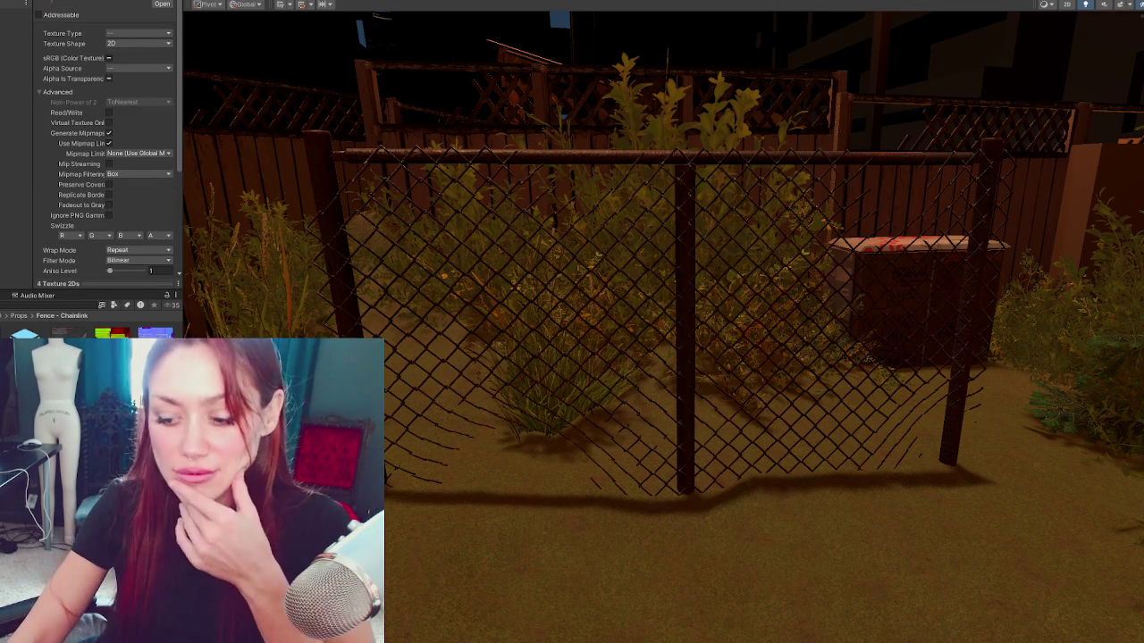
{"action": "key", "text": "ctrl+d"}
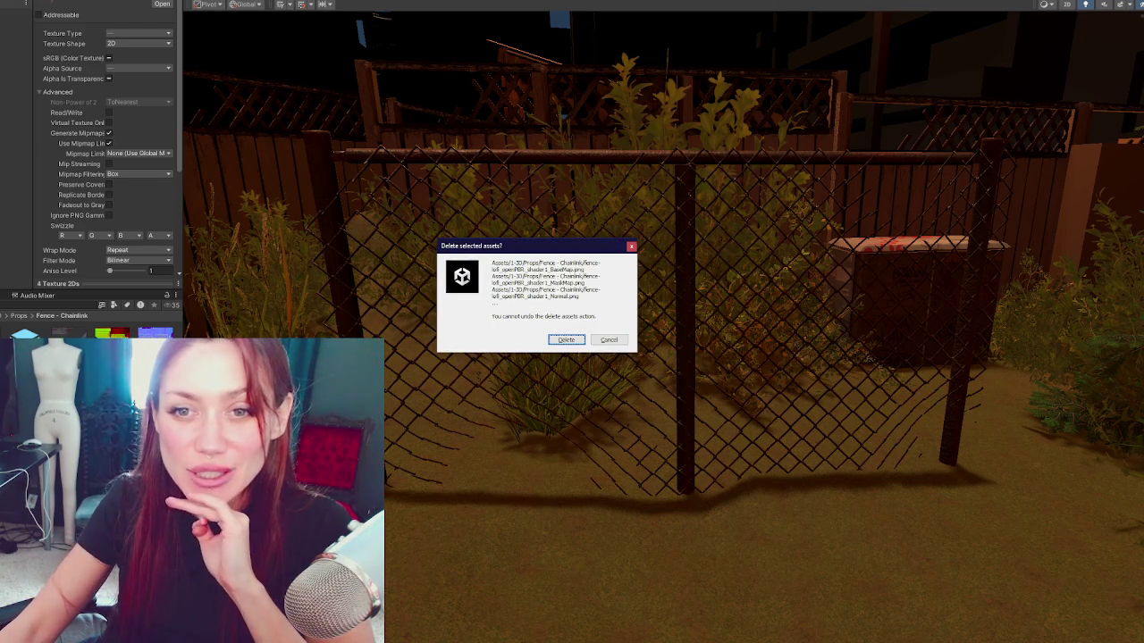
{"action": "left_click", "coordinate": [567, 341]}
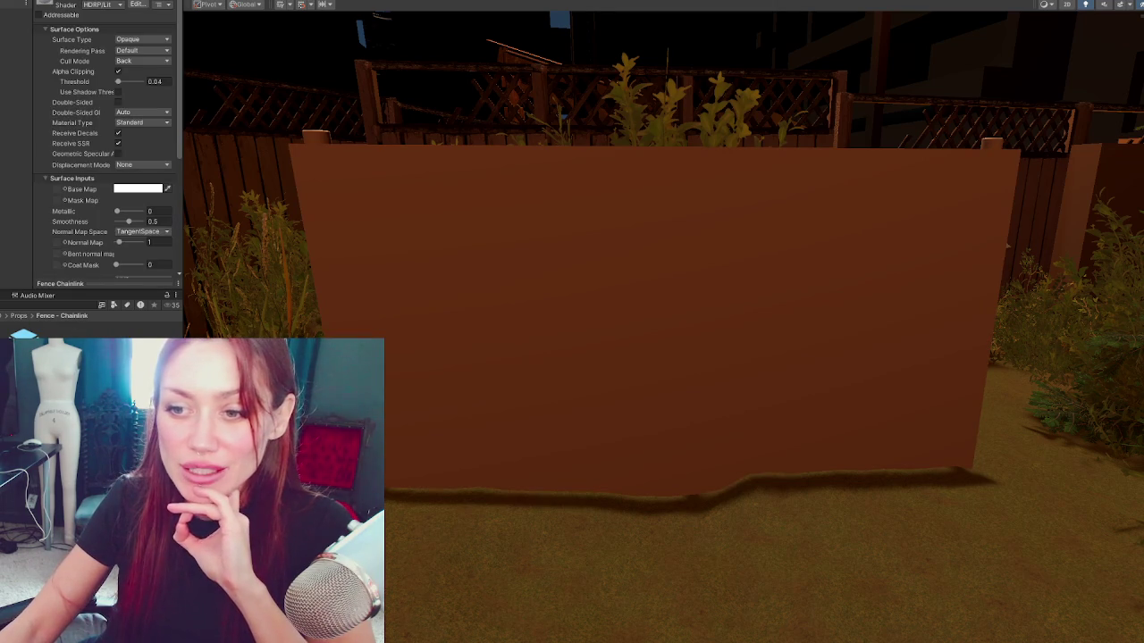
Step: Assign the newly imported chain-link textures to the material's Mask Map and Normal Map slots
{"action": "scroll", "coordinate": [59, 183], "scroll_direction": "down", "scroll_amount": 3}
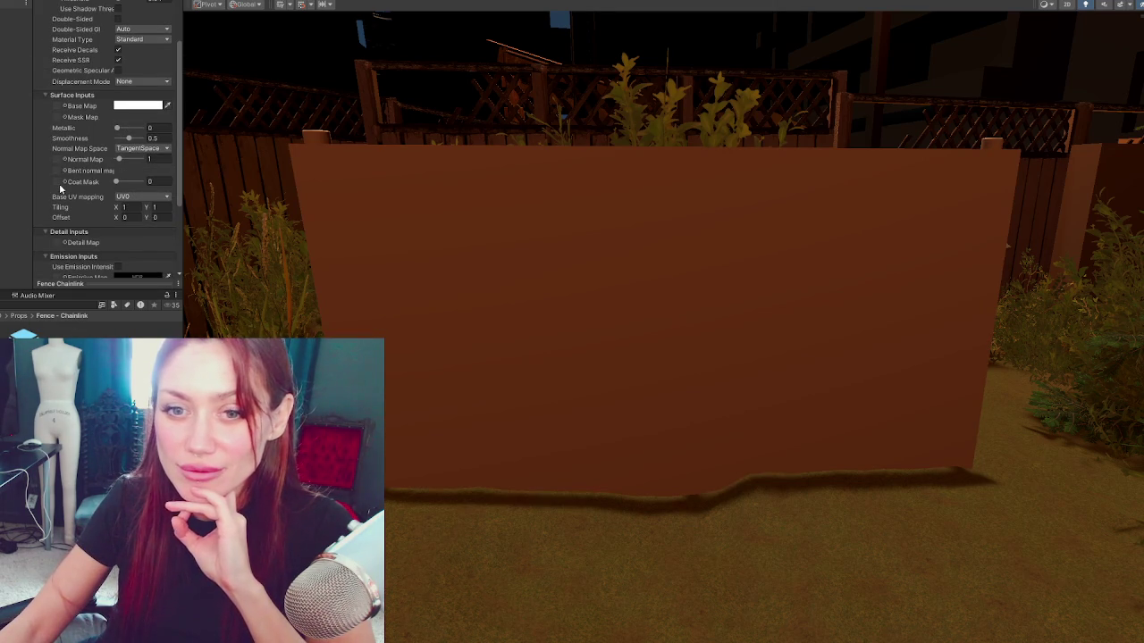
{"action": "scroll", "coordinate": [59, 183], "scroll_direction": "up", "scroll_amount": 3}
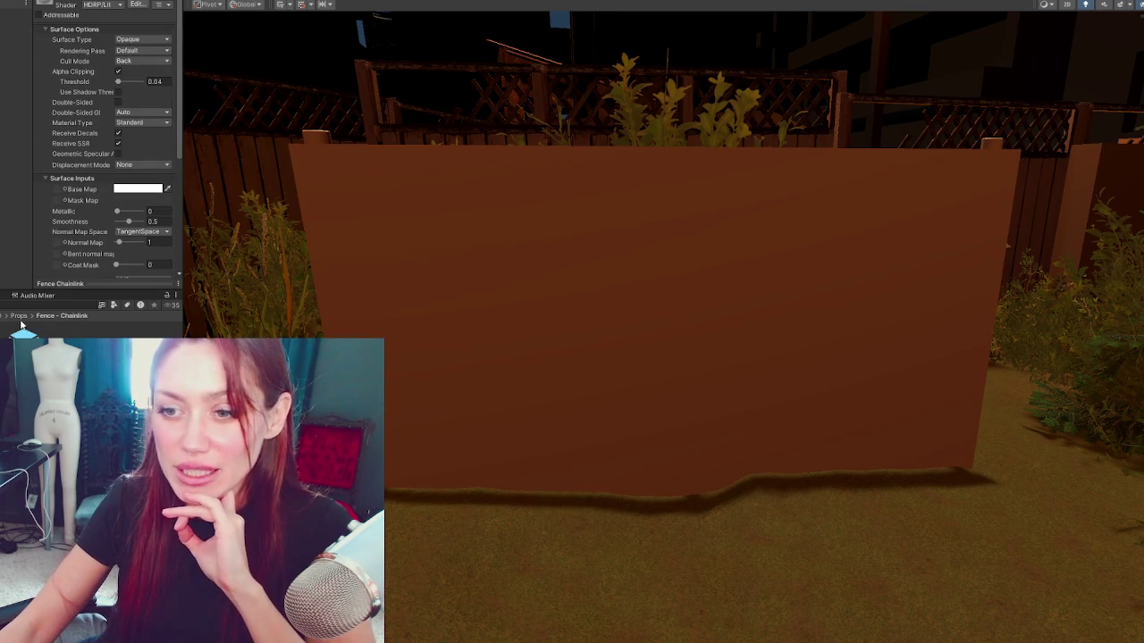
{"action": "scroll", "coordinate": [98, 143], "scroll_direction": "down", "scroll_amount": 1}
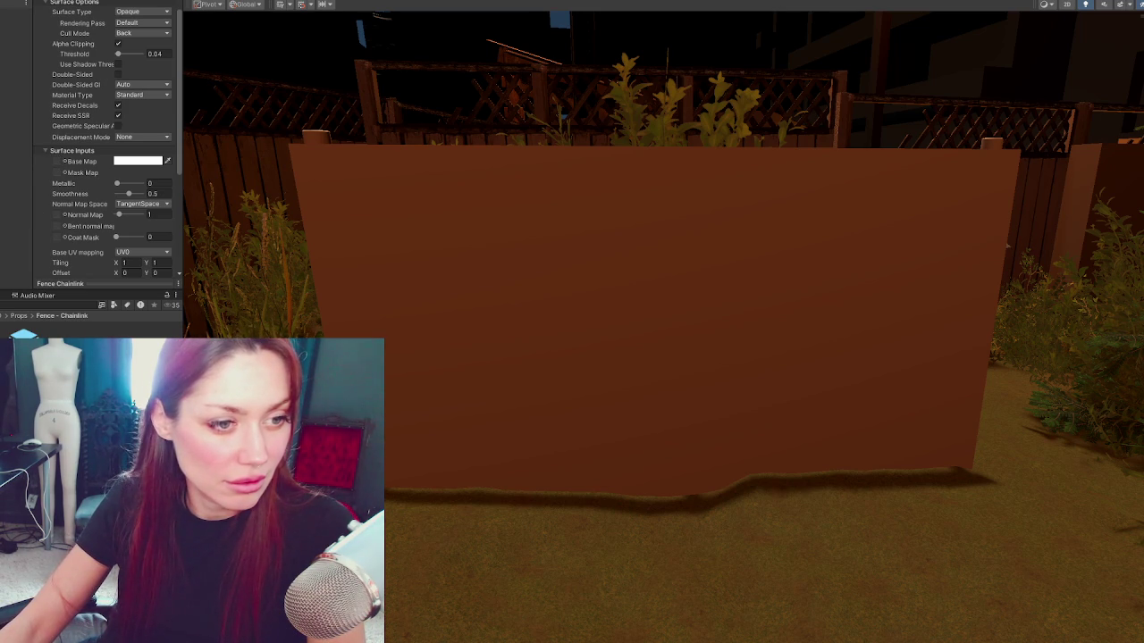
{"action": "scroll", "coordinate": [98, 143], "scroll_direction": "up", "scroll_amount": 1}
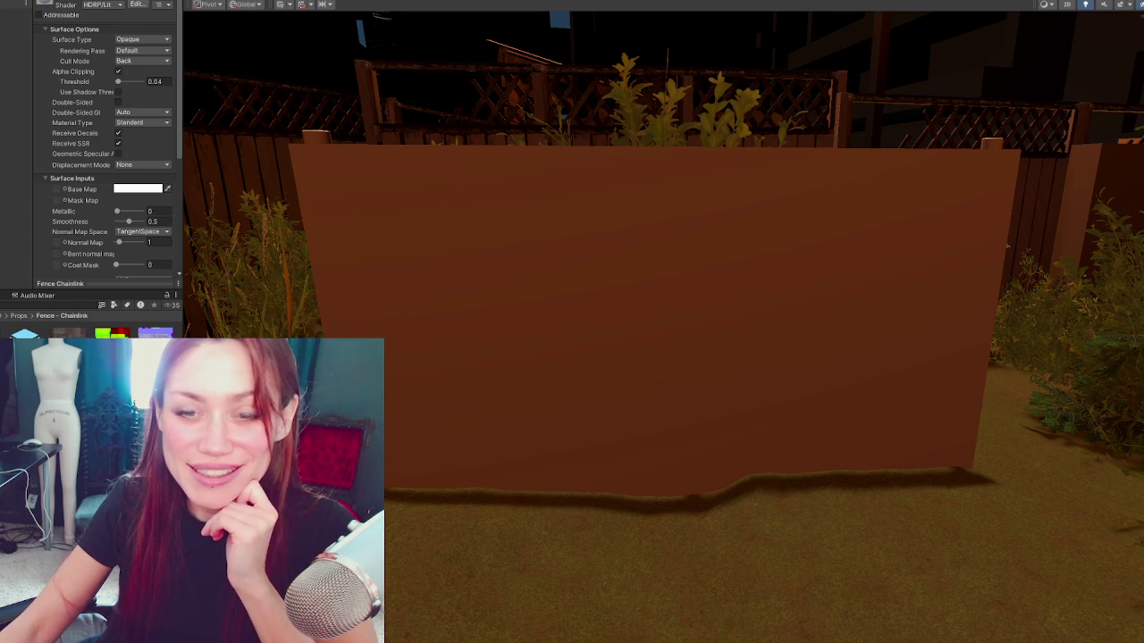
{"action": "scroll", "coordinate": [59, 91], "scroll_direction": "down", "scroll_amount": 3}
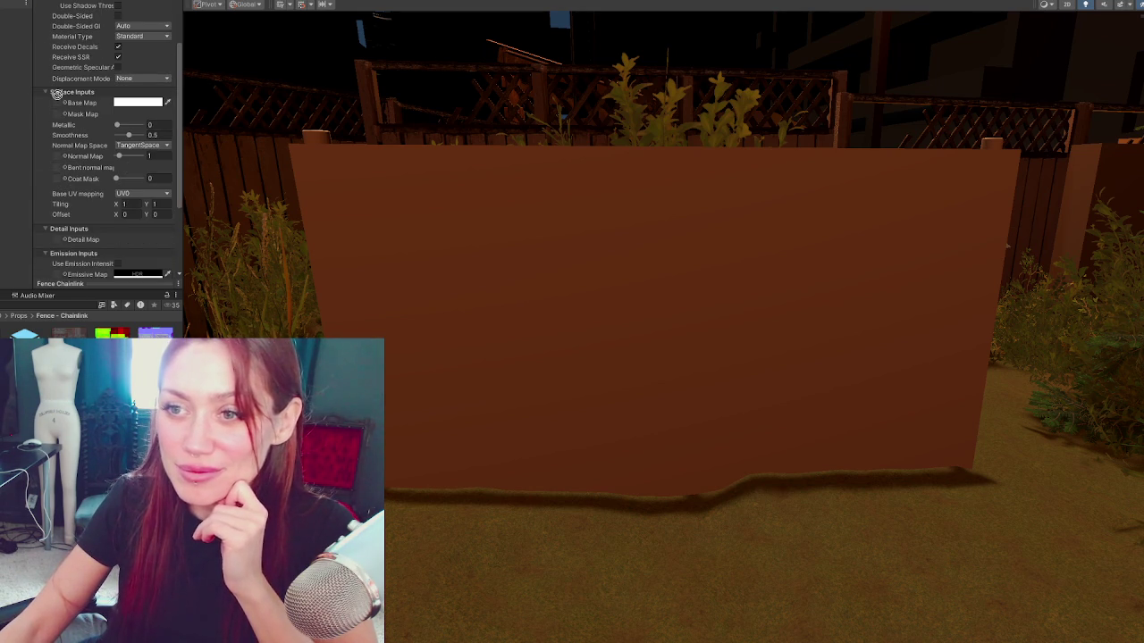
{"action": "scroll", "coordinate": [57, 76], "scroll_direction": "down", "scroll_amount": 2}
{"action": "left_click_drag", "start_coordinate": [57, 73], "coordinate": [57, 52]}
{"action": "scroll", "coordinate": [90, 134], "scroll_direction": "down", "scroll_amount": 1}
{"action": "left_click_drag", "start_coordinate": [154, 333], "coordinate": [58, 77]}
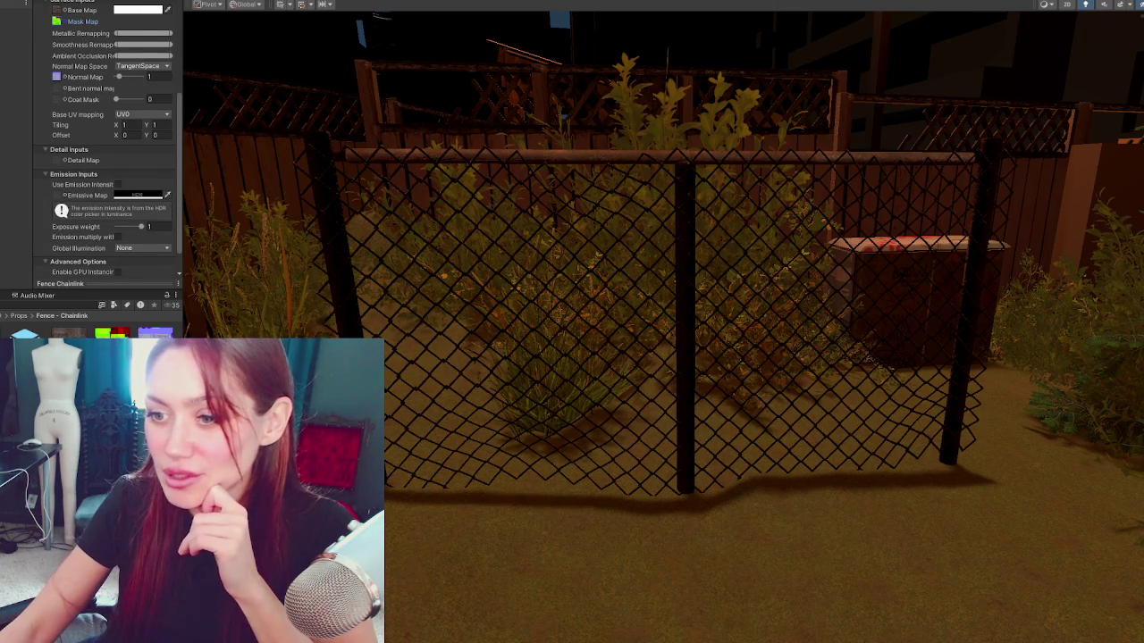
{"action": "left_click", "coordinate": [154, 333]}
Step: Set the new normal texture's Texture Type to Normal map, apply, and view the fence
{"action": "scroll", "coordinate": [122, 179], "scroll_direction": "up", "scroll_amount": 1}
{"action": "left_click", "coordinate": [139, 33]}
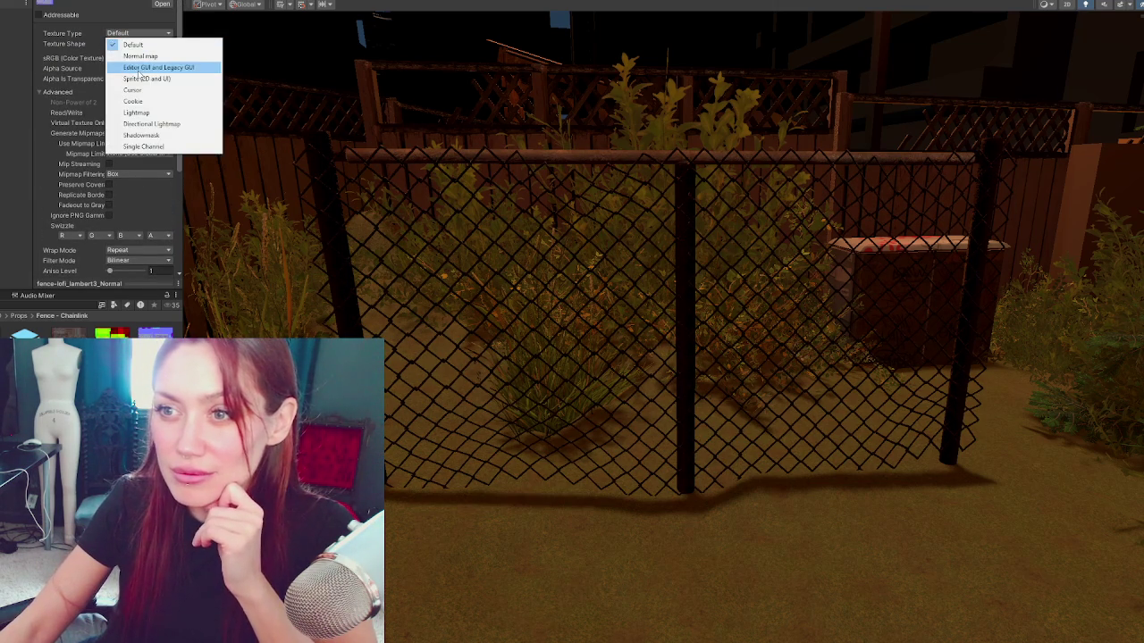
{"action": "left_click", "coordinate": [140, 55]}
{"action": "scroll", "coordinate": [134, 161], "scroll_direction": "down", "scroll_amount": 5}
{"action": "left_click", "coordinate": [159, 212]}
{"action": "mouse_move", "coordinate": [781, 316]}
{"action": "left_mouse_down"}
{"action": "mouse_move", "coordinate": [745, 236]}
{"action": "mouse_move", "coordinate": [733, 235]}
{"action": "mouse_move", "coordinate": [722, 268]}
{"action": "mouse_move", "coordinate": [817, 338]}
{"action": "mouse_move", "coordinate": [947, 349]}
{"action": "mouse_move", "coordinate": [1111, 280]}
{"action": "mouse_move", "coordinate": [616, 269]}
{"action": "mouse_move", "coordinate": [698, 235]}
{"action": "mouse_move", "coordinate": [692, 262]}
{"action": "mouse_move", "coordinate": [789, 246]}
{"action": "mouse_move", "coordinate": [268, 262]}
{"action": "mouse_move", "coordinate": [991, 38]}
{"action": "left_mouse_up"}
{"action": "mouse_move", "coordinate": [1082, 4]}
{"action": "left_mouse_down"}
{"action": "mouse_move", "coordinate": [850, 212]}
{"action": "mouse_move", "coordinate": [790, 183]}
{"action": "mouse_move", "coordinate": [335, 162]}
{"action": "mouse_move", "coordinate": [542, 200]}
{"action": "mouse_move", "coordinate": [627, 199]}
{"action": "left_mouse_up"}
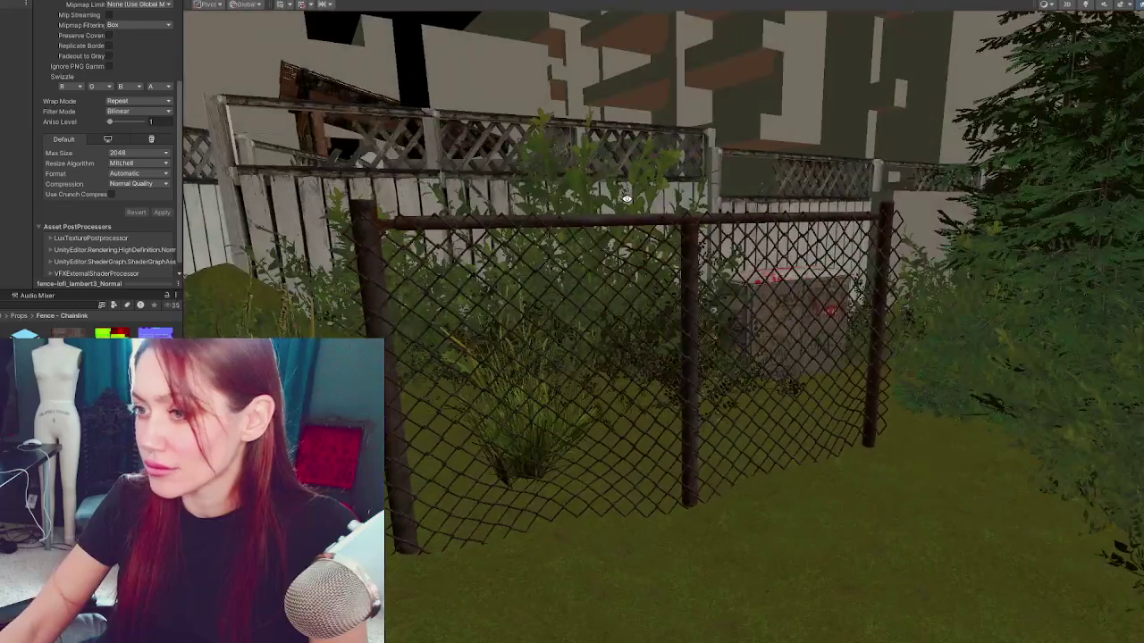
Step: Fly around the front of the backyard to inspect the chain-link wire mesh up close
{"action": "scroll", "coordinate": [627, 198], "scroll_direction": "up", "scroll_amount": 3}
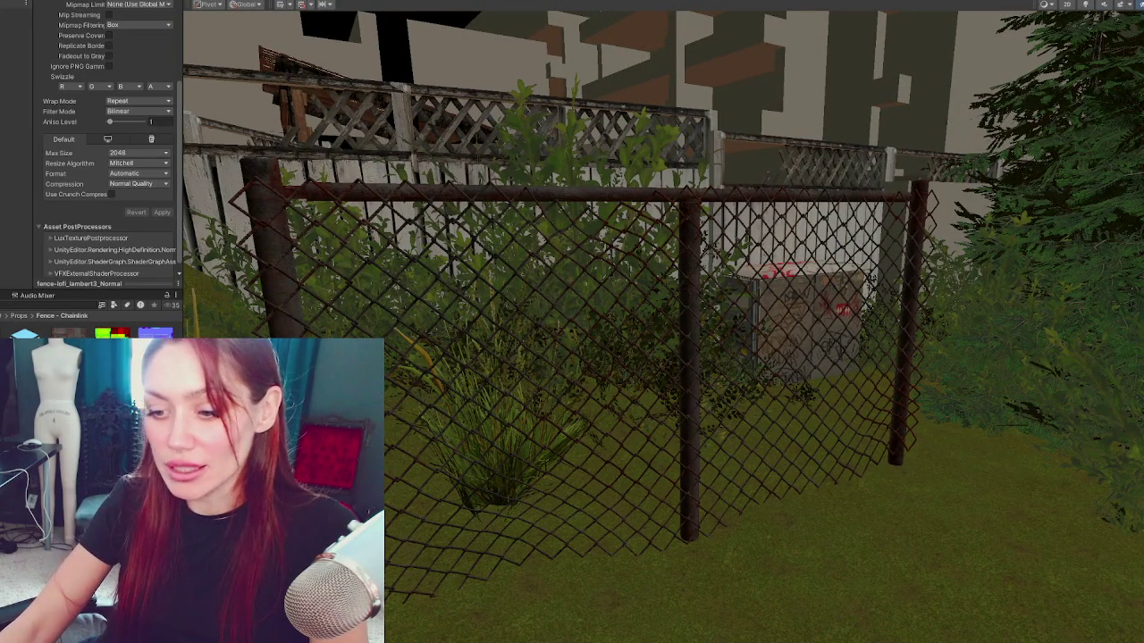
{"action": "mouse_move", "coordinate": [554, 386]}
{"action": "left_mouse_down"}
{"action": "mouse_move", "coordinate": [665, 341]}
{"action": "mouse_move", "coordinate": [639, 292]}
{"action": "left_mouse_up"}
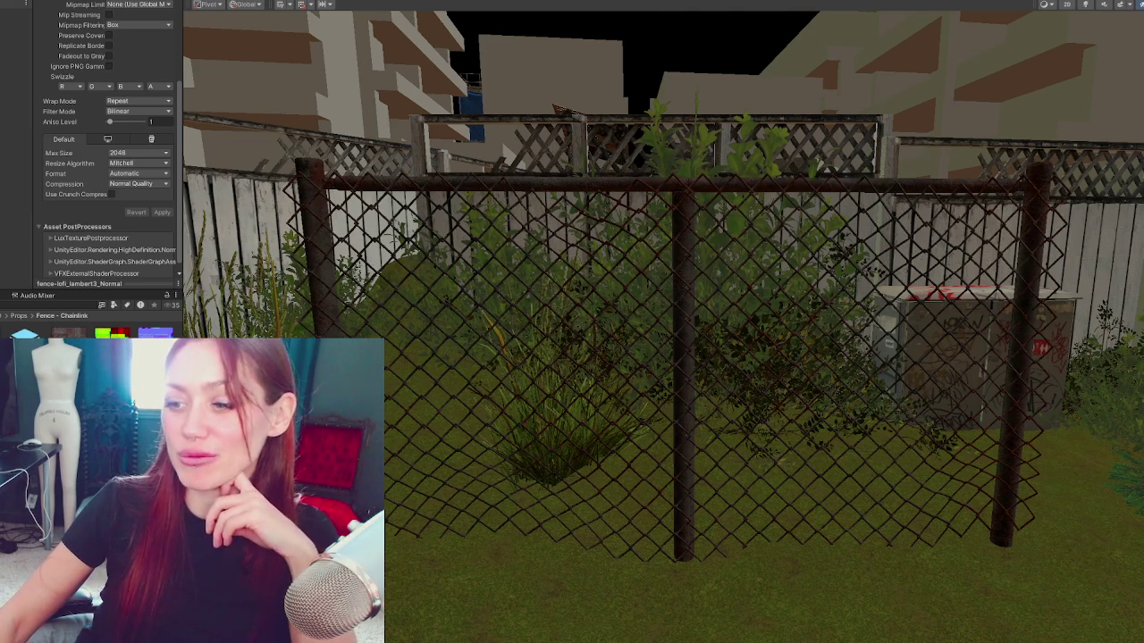
{"action": "scroll", "coordinate": [689, 447], "scroll_direction": "down", "scroll_amount": 5}
{"action": "left_click", "coordinate": [697, 442]}
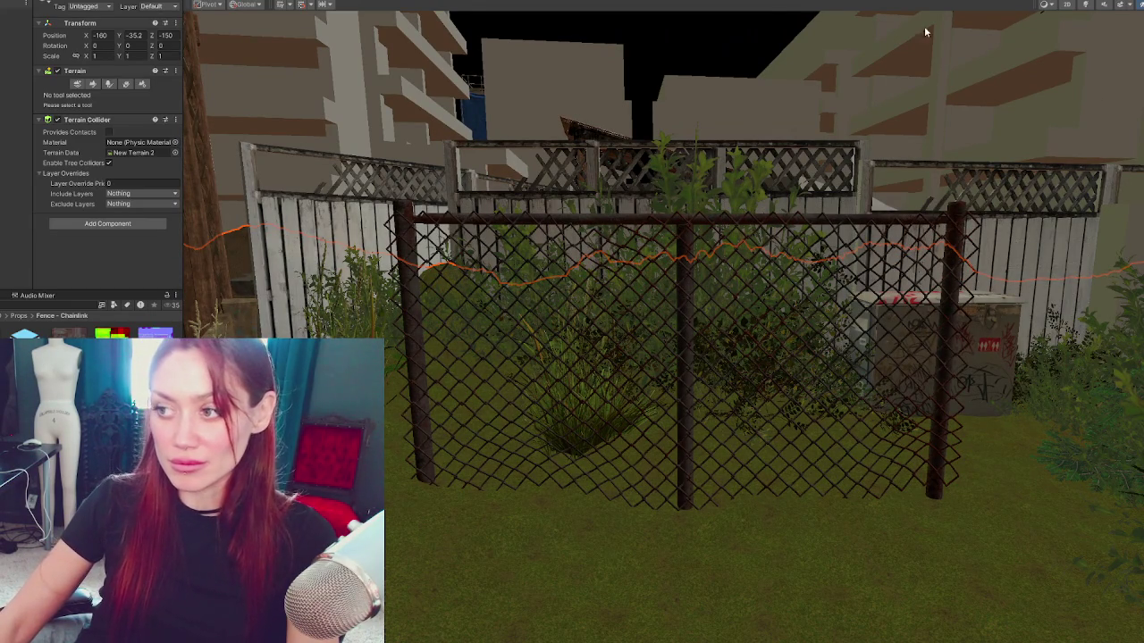
Step: Select the Fence Chainlink piece by the left wooden fence and open its Mesh Filter mesh picker
{"action": "mouse_move", "coordinate": [507, 154]}
{"action": "left_mouse_down"}
{"action": "mouse_move", "coordinate": [601, 179]}
{"action": "mouse_move", "coordinate": [715, 235]}
{"action": "mouse_move", "coordinate": [696, 253]}
{"action": "left_mouse_up"}
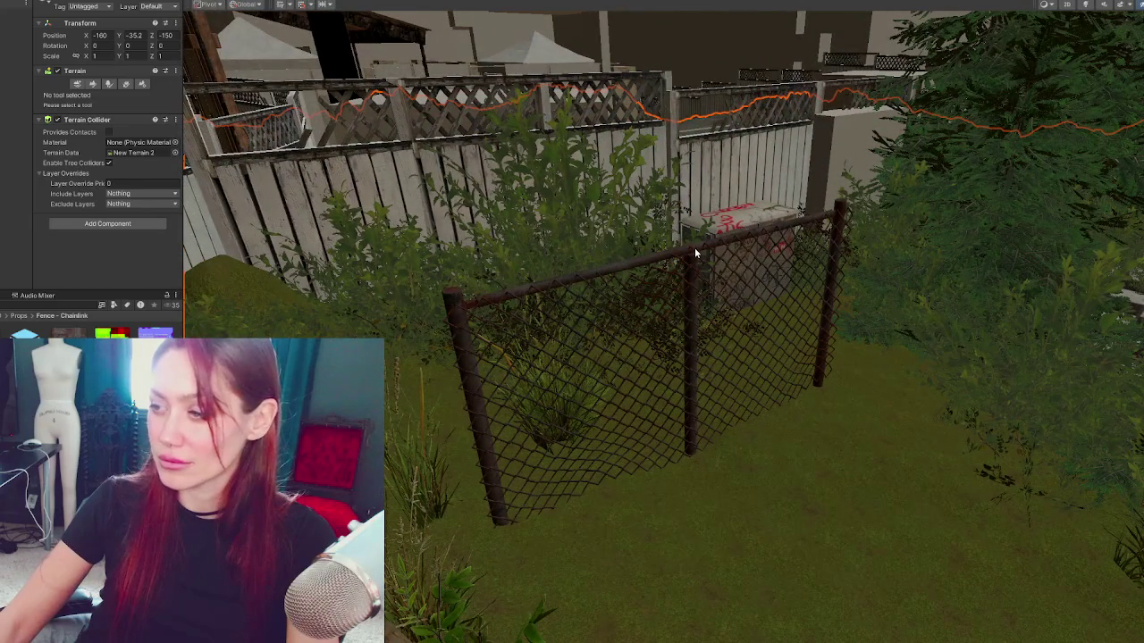
{"action": "left_click", "coordinate": [700, 459]}
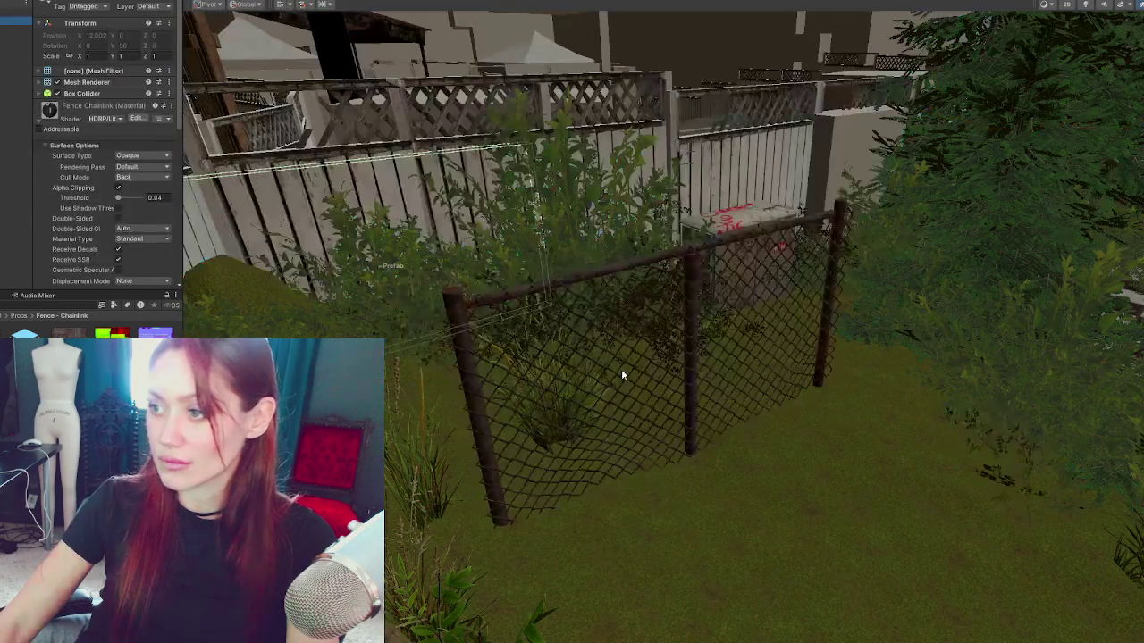
{"action": "key", "text": "w"}
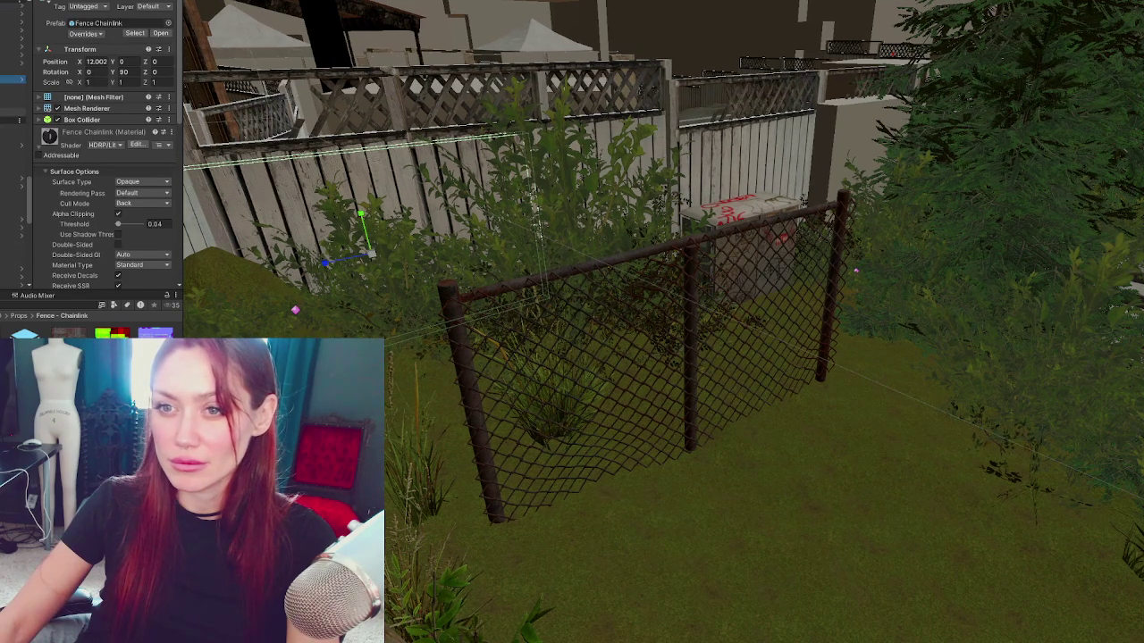
{"action": "left_click", "coordinate": [625, 357]}
{"action": "left_click", "coordinate": [13, 70]}
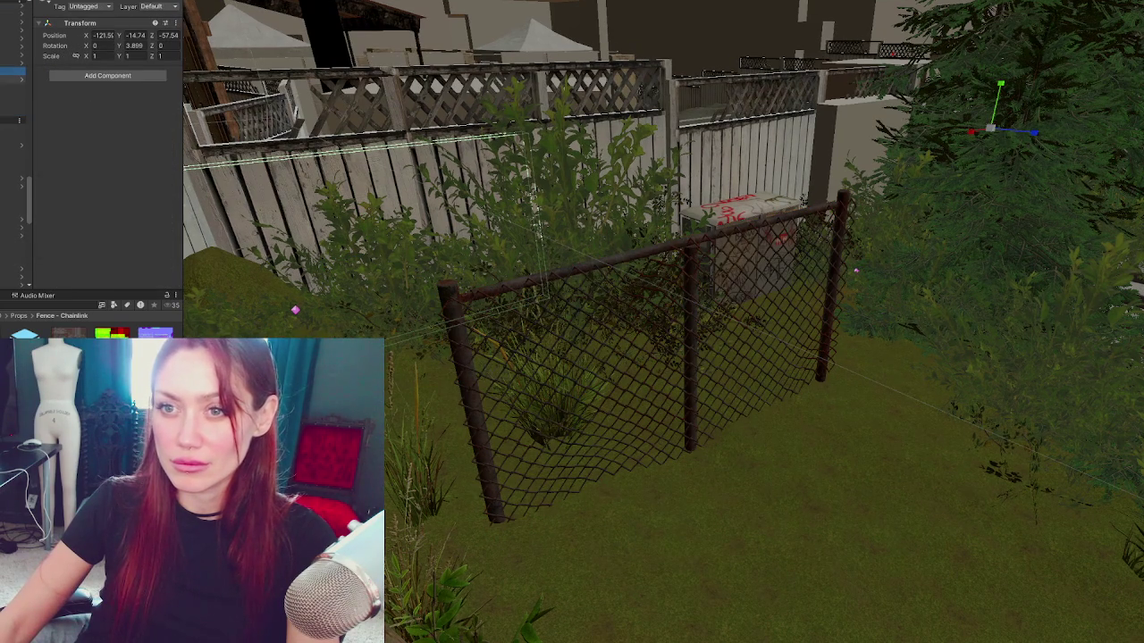
{"action": "left_click", "coordinate": [12, 78]}
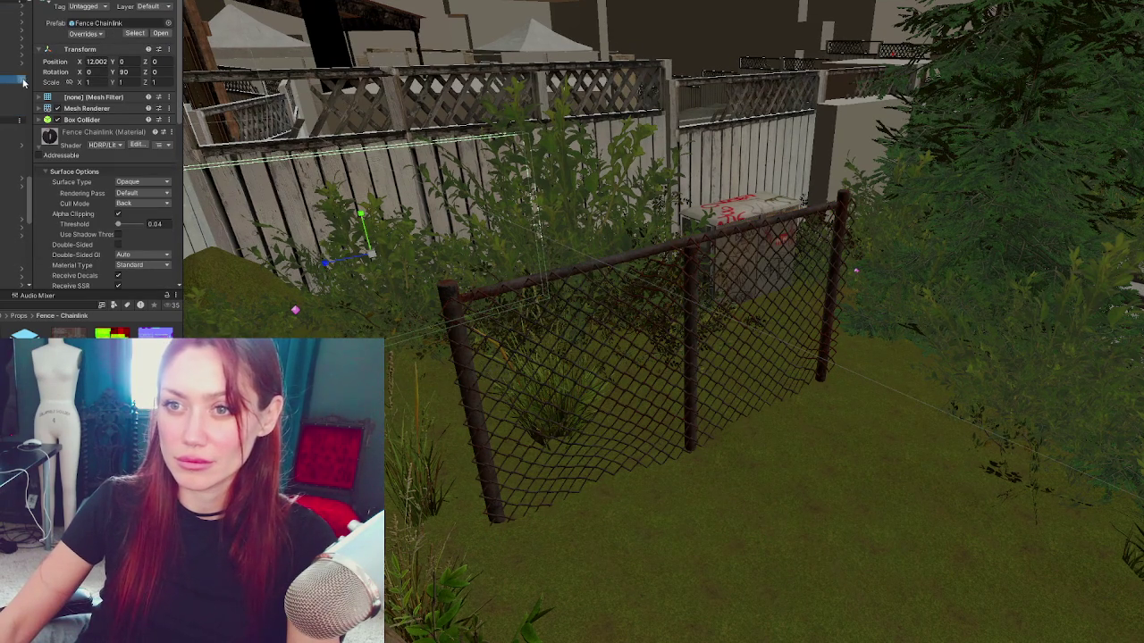
{"action": "scroll", "coordinate": [24, 82], "scroll_direction": "down", "scroll_amount": 1}
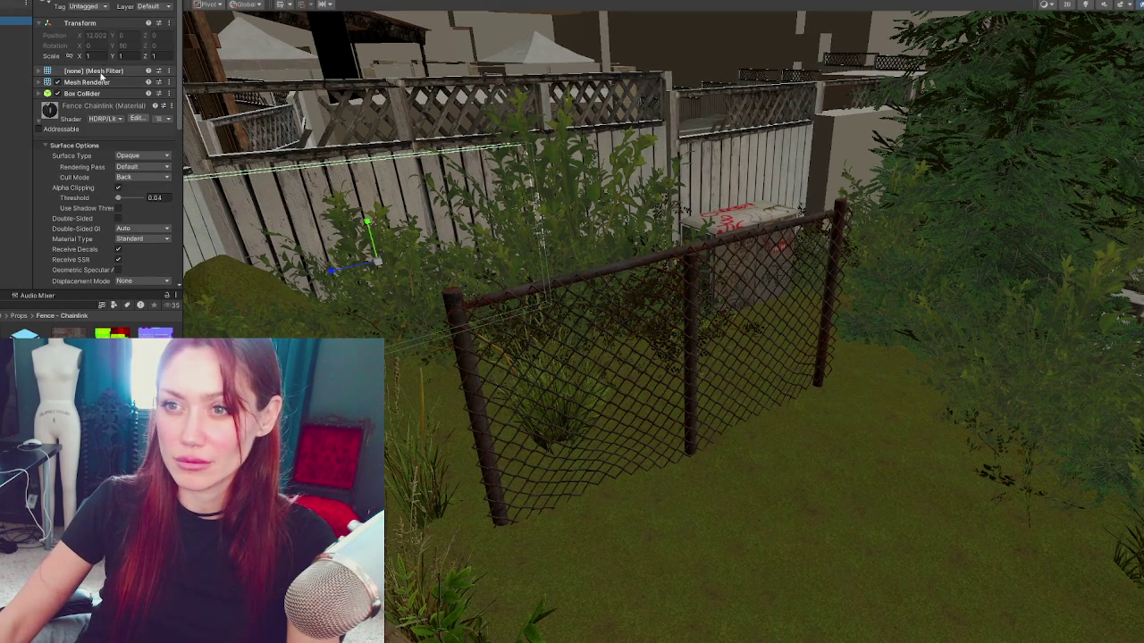
{"action": "left_click", "coordinate": [94, 71]}
{"action": "left_click", "coordinate": [162, 82]}
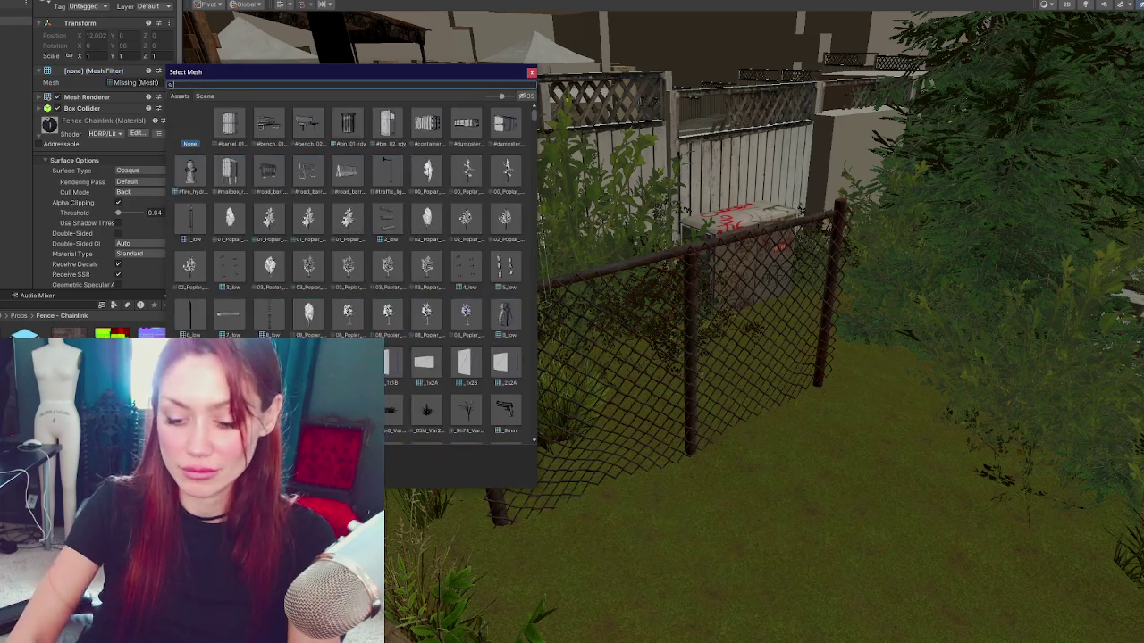
Step: Search 'chainlink' and assign the Fence_Chainlink mesh to the panel's Mesh Filter
{"action": "type", "text": "chainlink"}
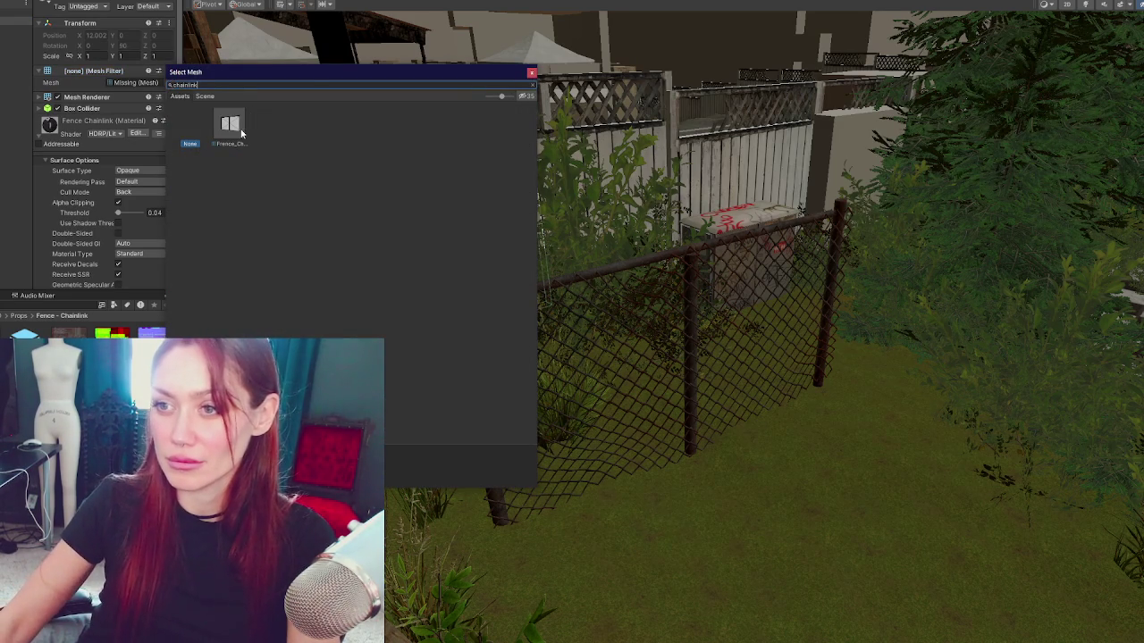
{"action": "double_click", "coordinate": [242, 130]}
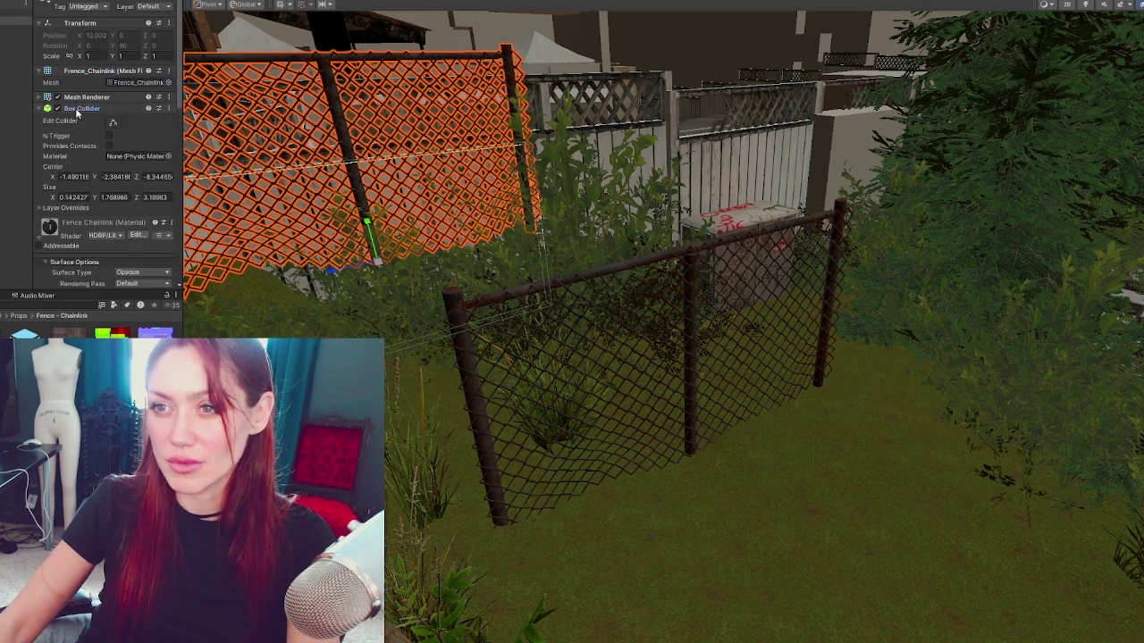
{"action": "left_click", "coordinate": [103, 71]}
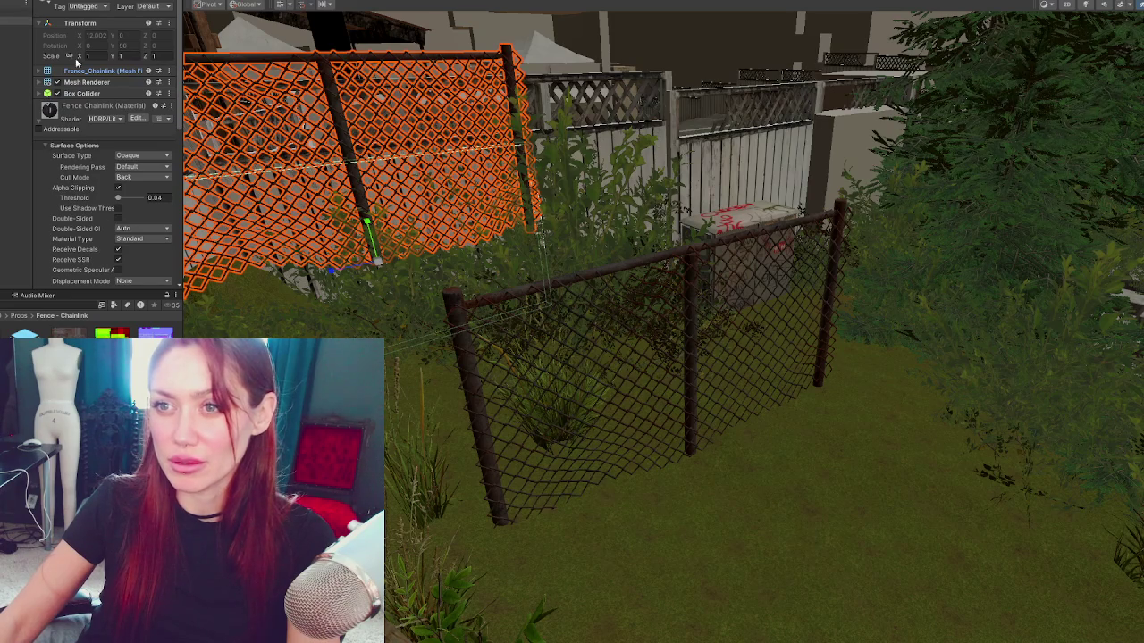
Step: Save the modified fence prefab and exit Prefab Mode back to the backyard scene
{"action": "left_click", "coordinate": [3, 11]}
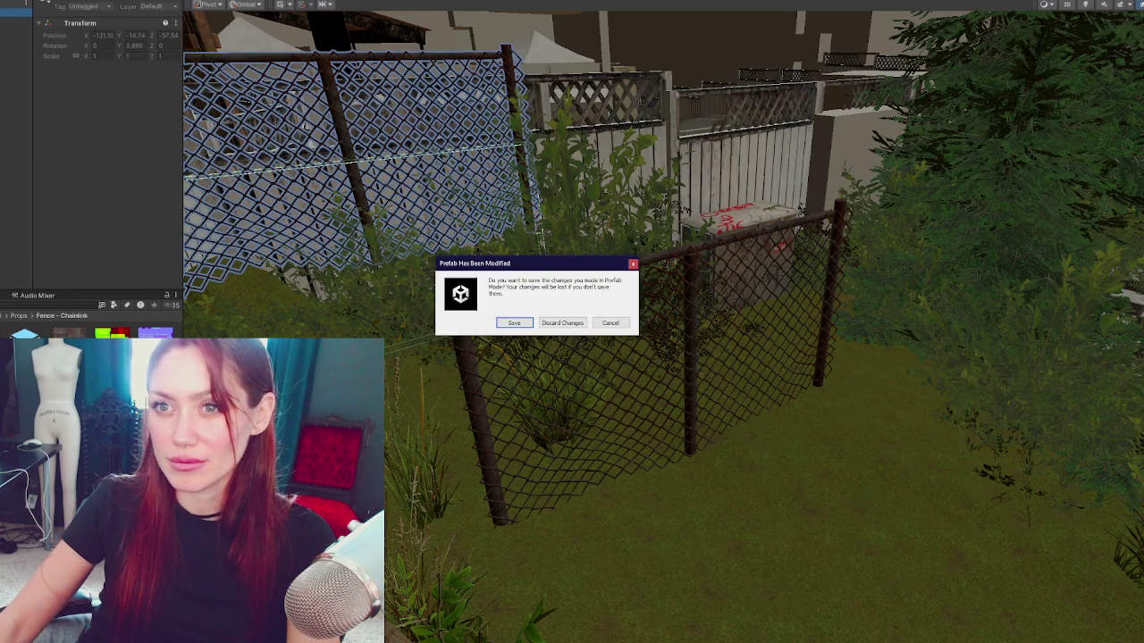
{"action": "left_click", "coordinate": [518, 320]}
{"action": "left_click", "coordinate": [576, 273]}
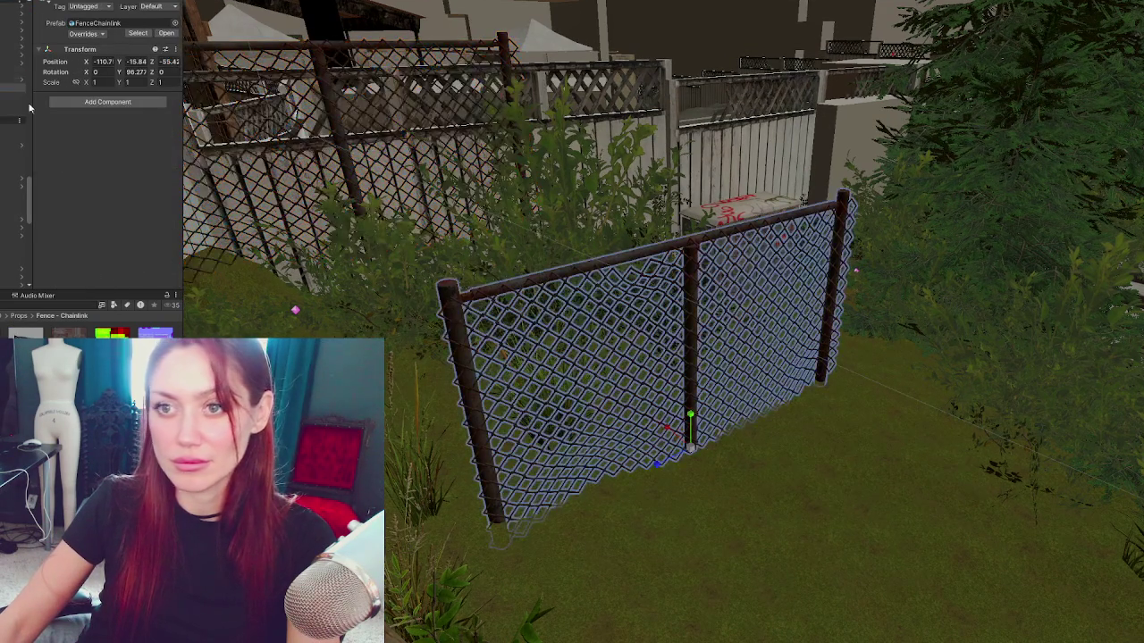
Step: Slide the chain-link fence panel down and across until it sits beside the wall, then deselect it
{"action": "key", "text": "Delete"}
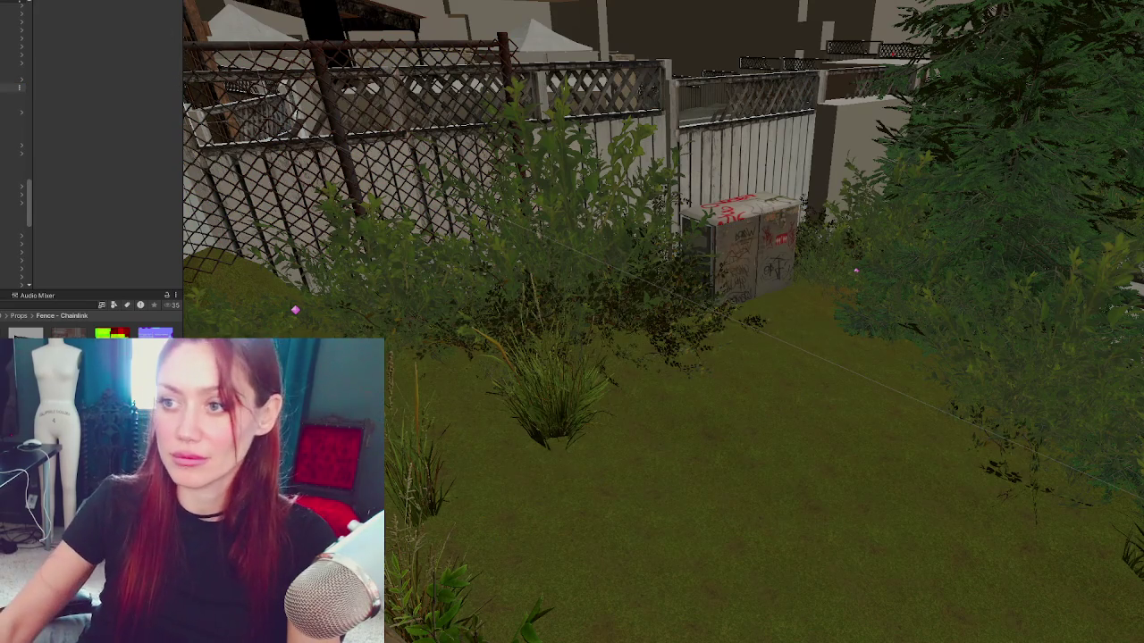
{"action": "key", "text": "ctrl+z"}
{"action": "mouse_move", "coordinate": [374, 219]}
{"action": "left_mouse_down"}
{"action": "mouse_move", "coordinate": [374, 320]}
{"action": "mouse_move", "coordinate": [430, 323]}
{"action": "left_mouse_up"}
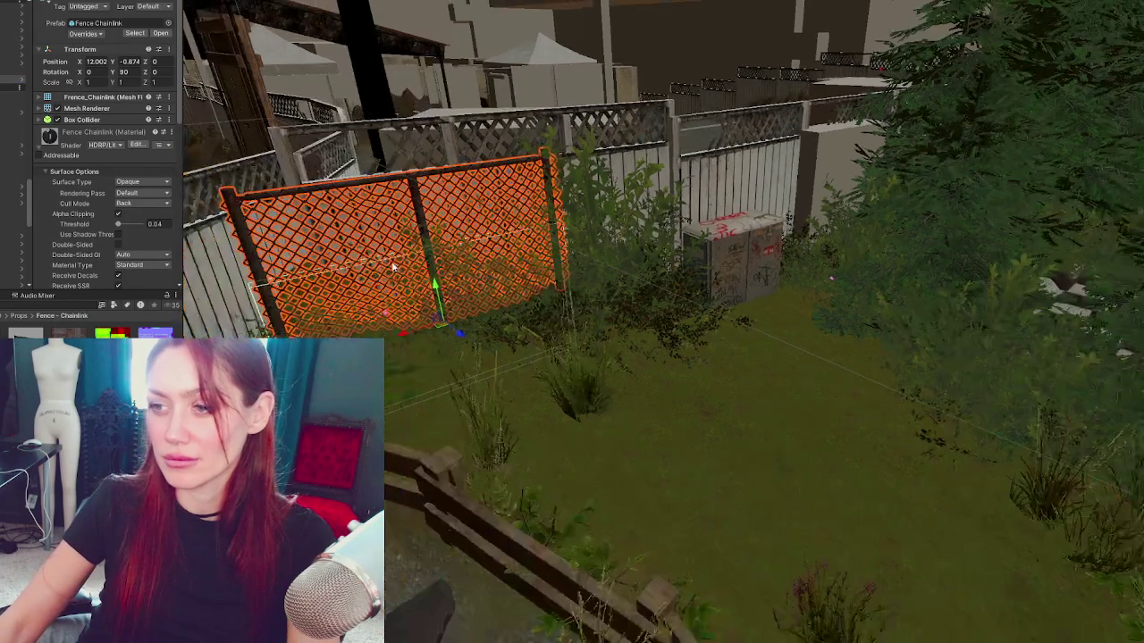
{"action": "key", "text": "Delete"}
{"action": "key", "text": "ctrl+z"}
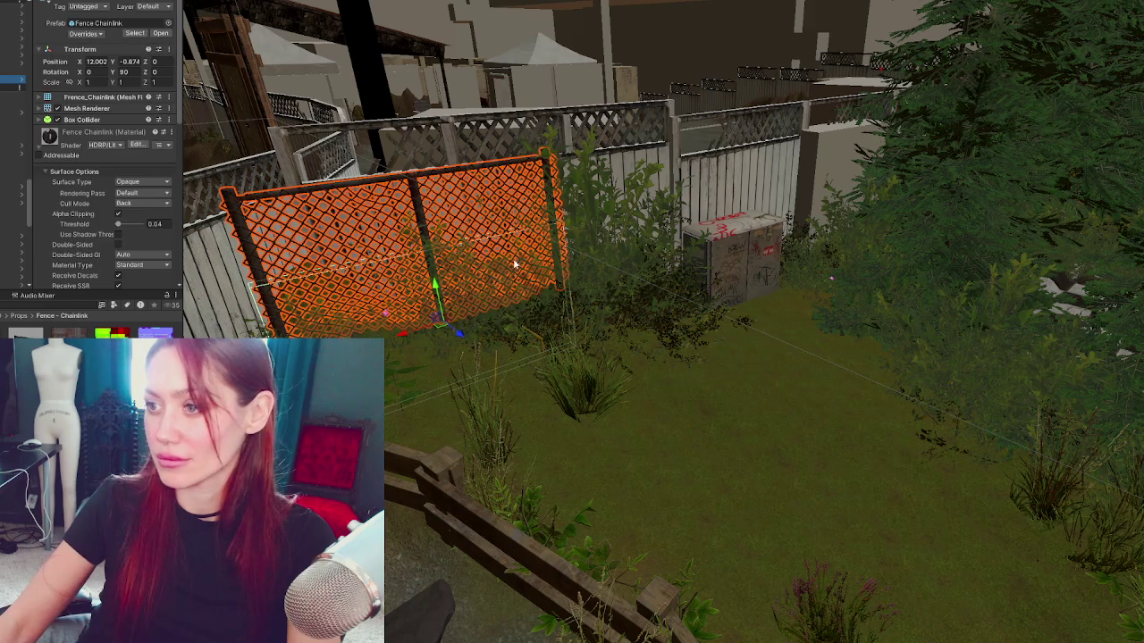
{"action": "mouse_move", "coordinate": [409, 333]}
{"action": "left_mouse_down"}
{"action": "mouse_move", "coordinate": [870, 215]}
{"action": "mouse_move", "coordinate": [883, 371]}
{"action": "mouse_move", "coordinate": [789, 444]}
{"action": "left_mouse_up"}
{"action": "left_click_drag", "start_coordinate": [599, 334], "coordinate": [946, 266]}
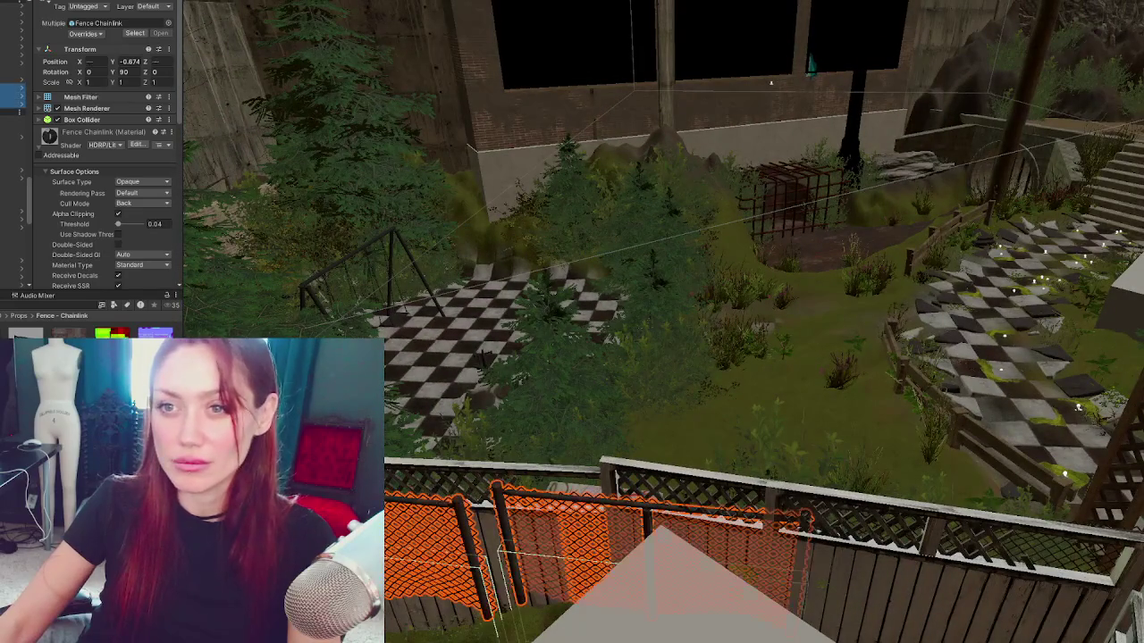
{"action": "key", "text": "shift+d"}
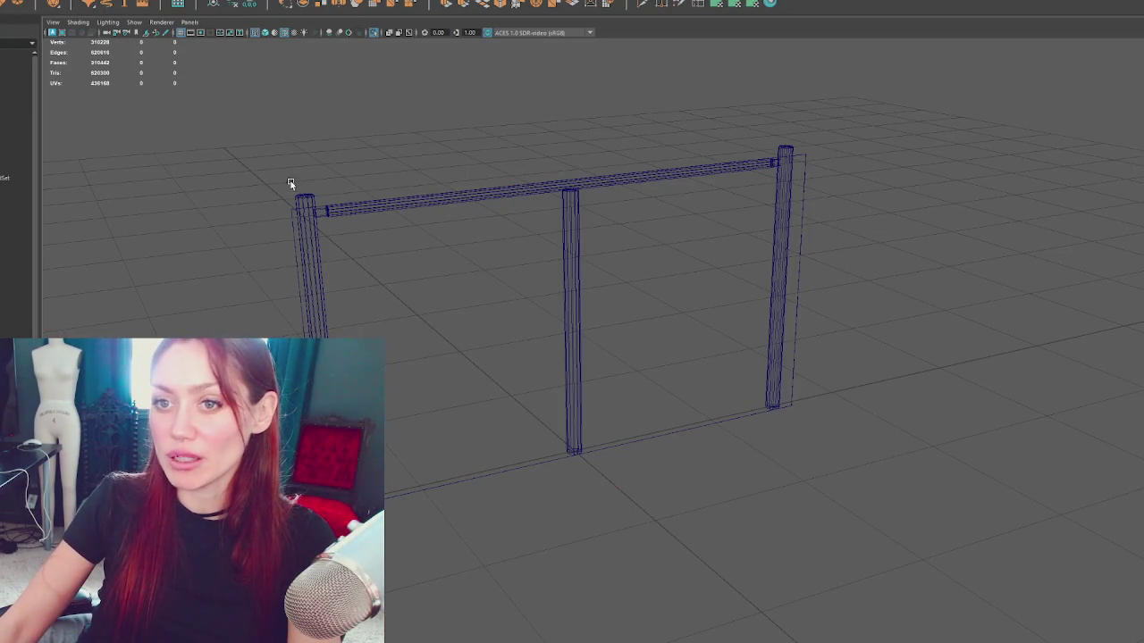
Step: Select the fence frame and inspect the right post's faces in face selection mode
{"action": "left_click", "coordinate": [15, 135]}
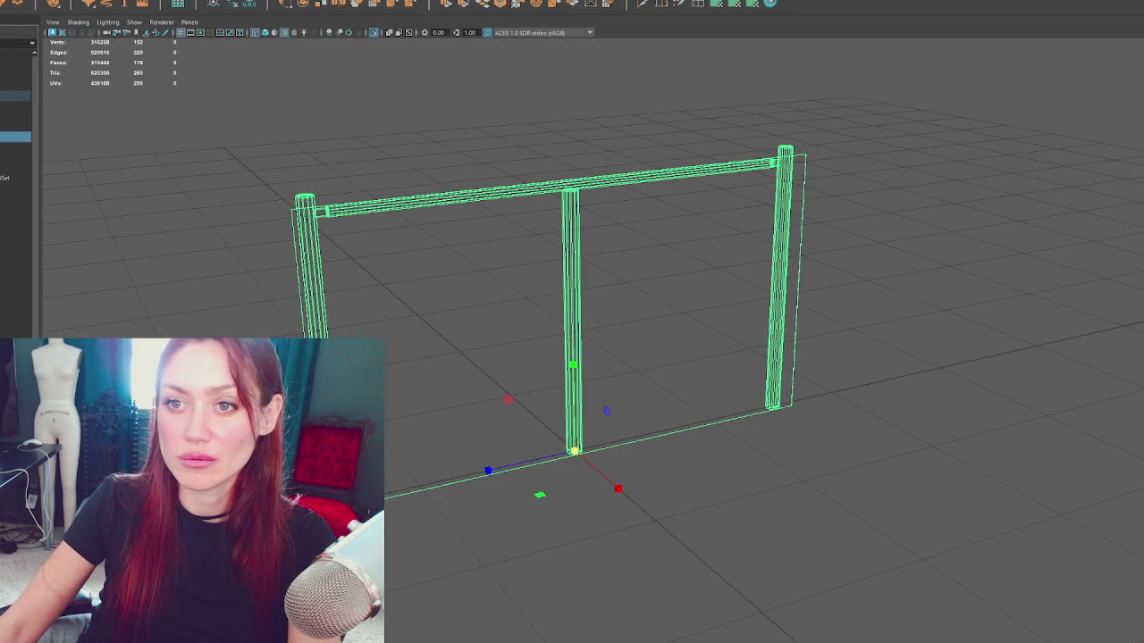
{"action": "left_click", "coordinate": [15, 105]}
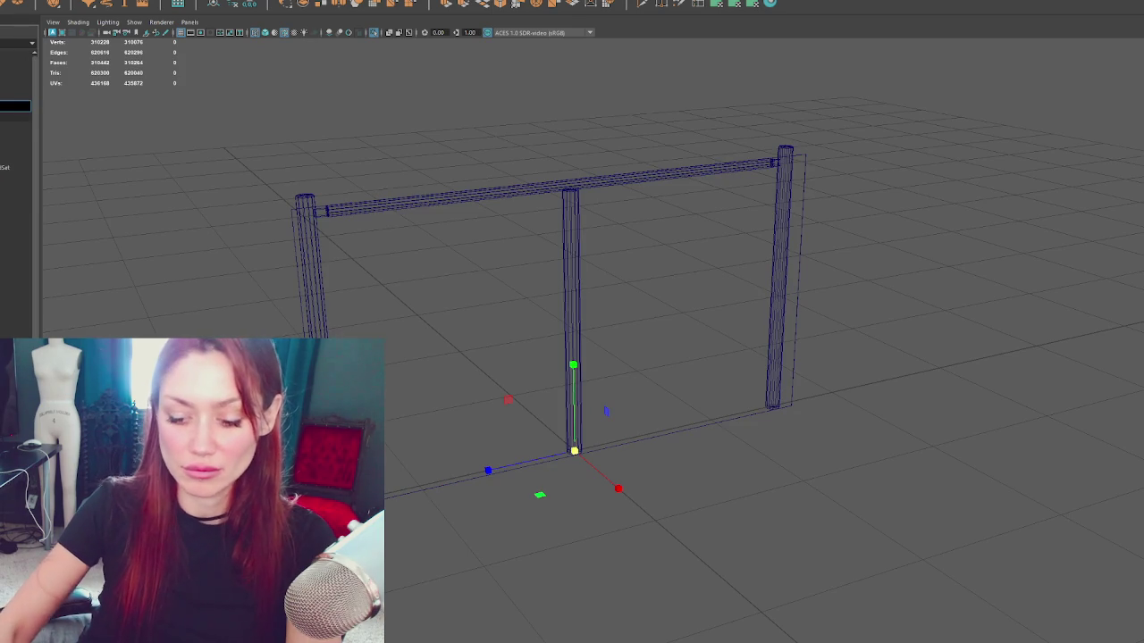
{"action": "left_click", "coordinate": [15, 105]}
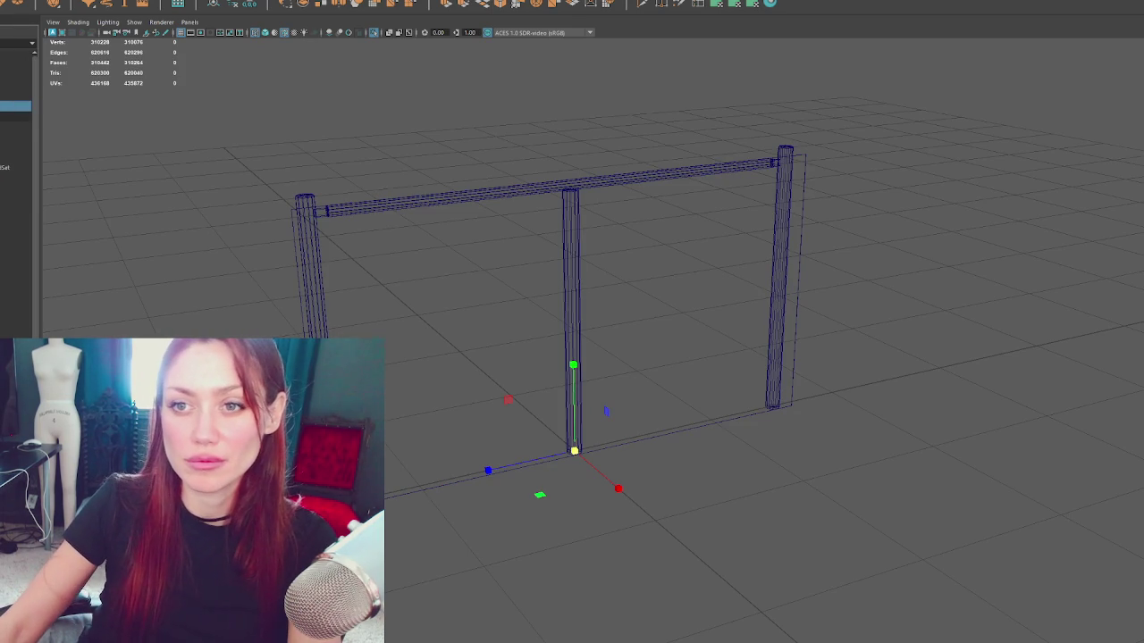
{"action": "left_click", "coordinate": [420, 208]}
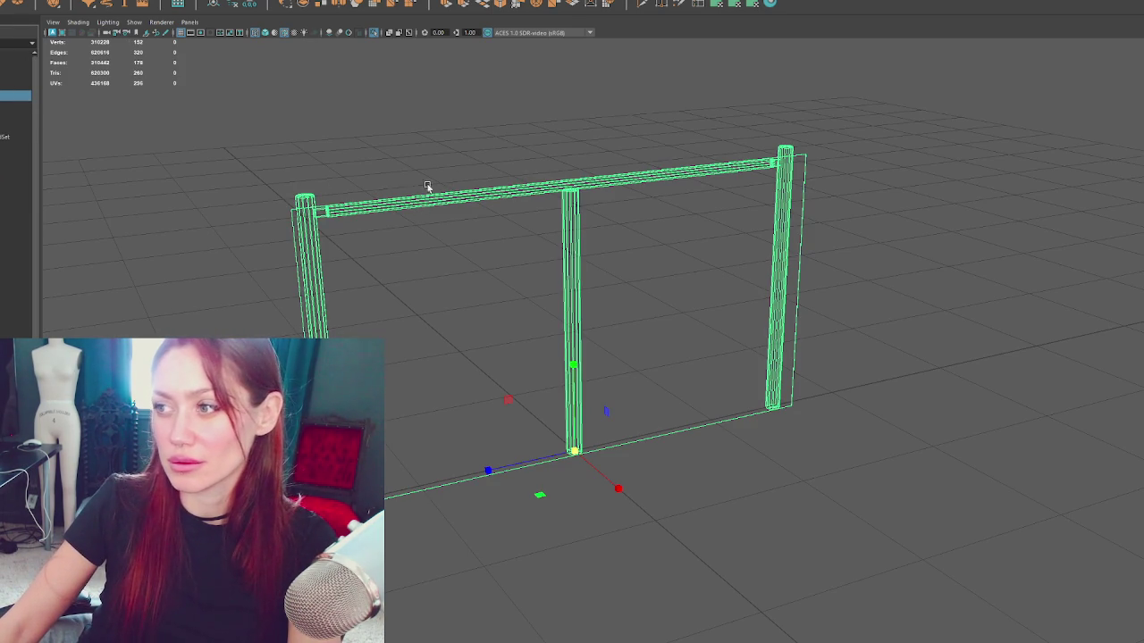
{"action": "mouse_move", "coordinate": [726, 138]}
{"action": "left_mouse_down"}
{"action": "mouse_move", "coordinate": [620, 167]}
{"action": "mouse_move", "coordinate": [643, 149]}
{"action": "left_mouse_up"}
{"action": "right_click", "coordinate": [717, 146]}
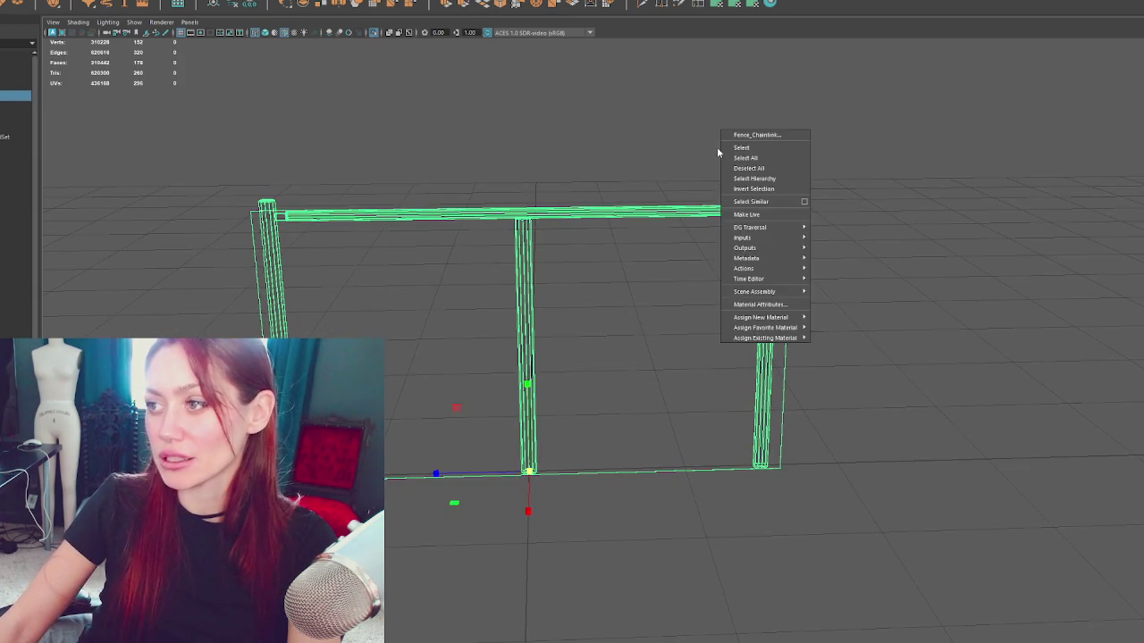
{"action": "left_click", "coordinate": [590, 169]}
{"action": "right_click", "coordinate": [769, 205]}
{"action": "left_click", "coordinate": [787, 170]}
{"action": "left_click", "coordinate": [776, 200]}
{"action": "key", "text": "F8"}
Step: Try a duplicate, undo it, and delete every fence part except the right post
{"action": "left_click", "coordinate": [16, 105]}
{"action": "key", "text": "ctrl+d"}
{"action": "key", "text": "ctrl+z"}
{"action": "key", "text": "ctrl+z"}
{"action": "key", "text": "ctrl+z"}
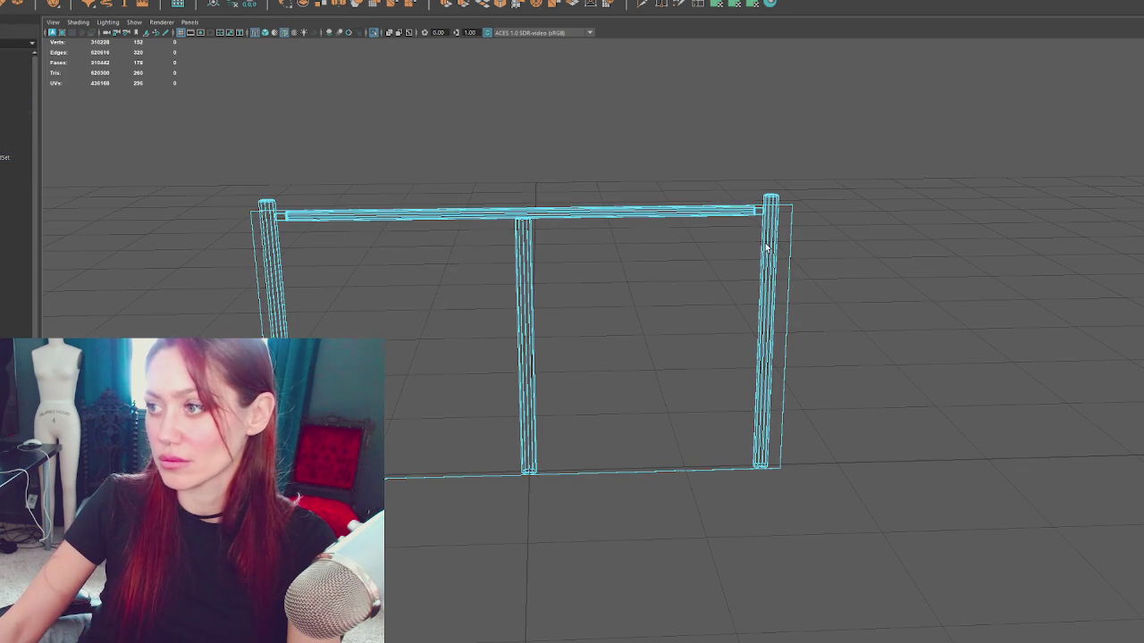
{"action": "left_click", "coordinate": [766, 247]}
{"action": "left_click_drag", "start_coordinate": [873, 158], "coordinate": [268, 473]}
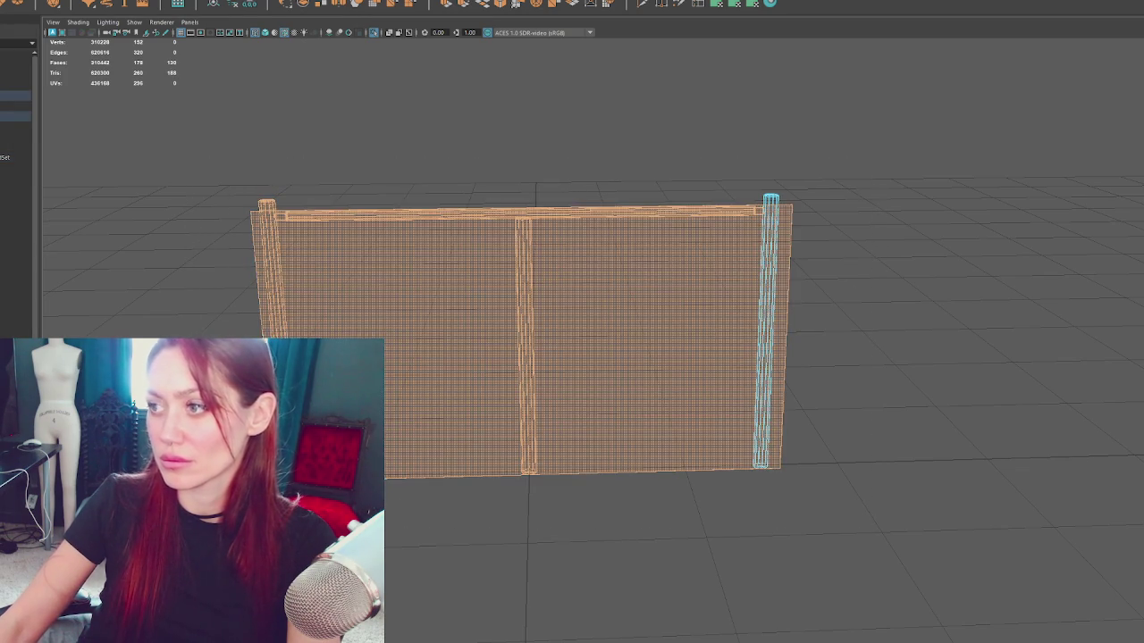
{"action": "key", "text": "Delete"}
{"action": "left_click", "coordinate": [4, 106]}
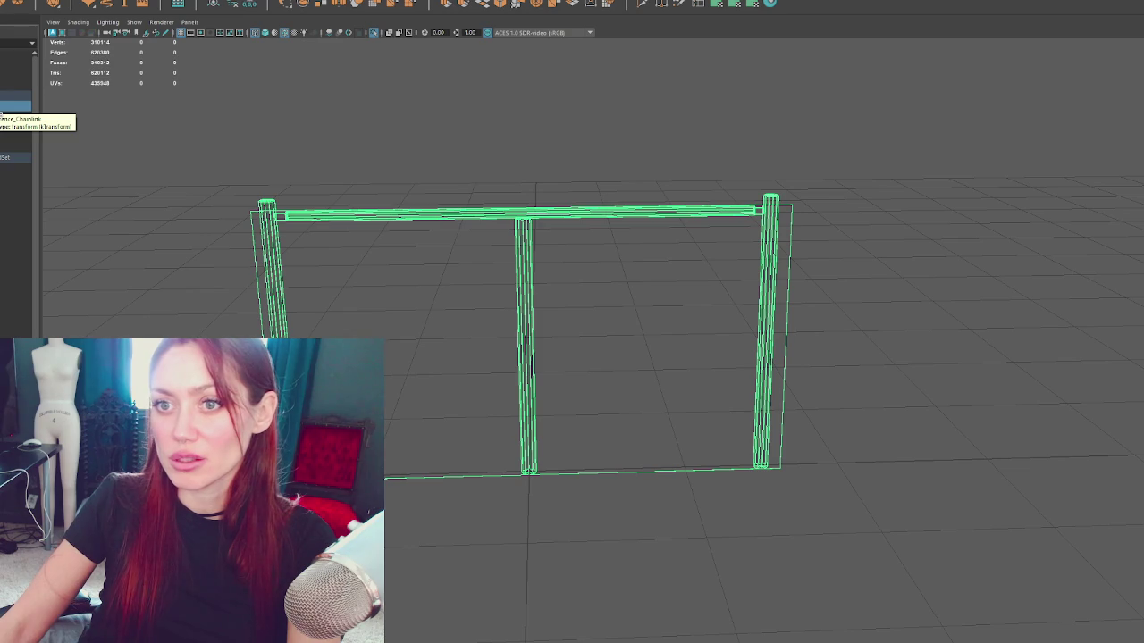
Step: Duplicate the fence frame with Ctrl+D and rename the copy in the Outliner
{"action": "left_click", "coordinate": [2, 109]}
{"action": "key", "text": "ctrl+d"}
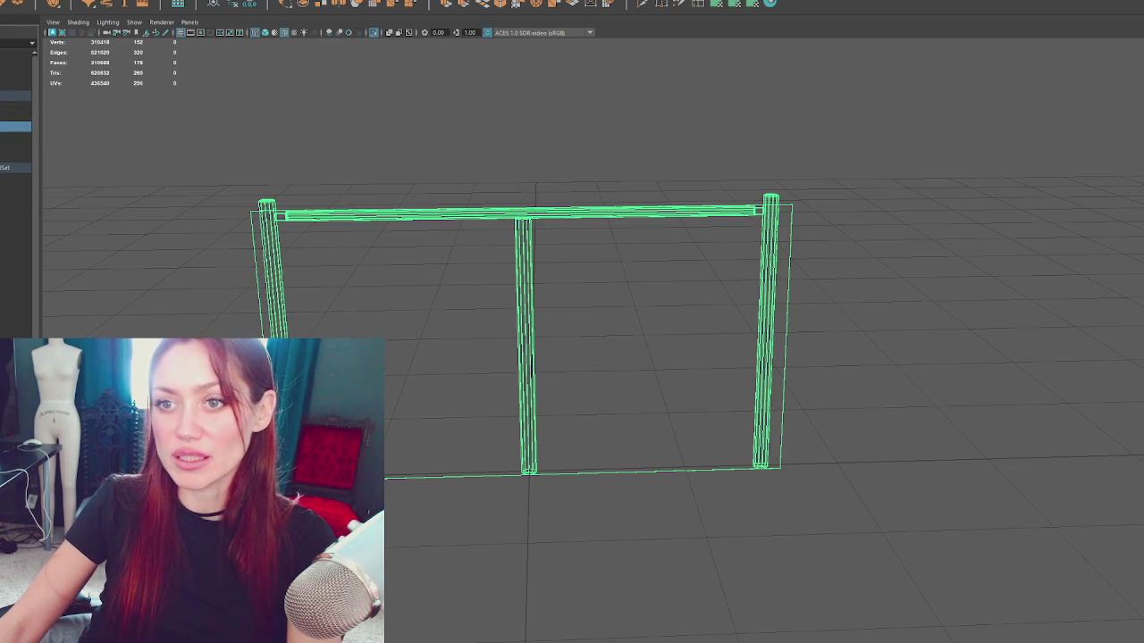
{"action": "double_click", "coordinate": [18, 102]}
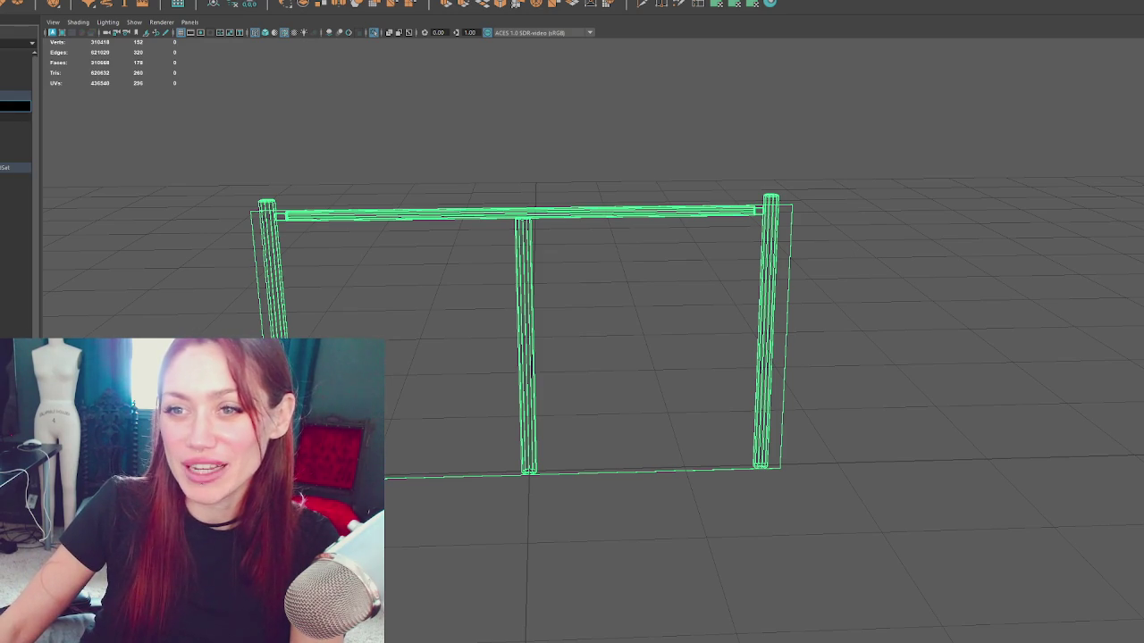
{"action": "key", "text": "Return"}
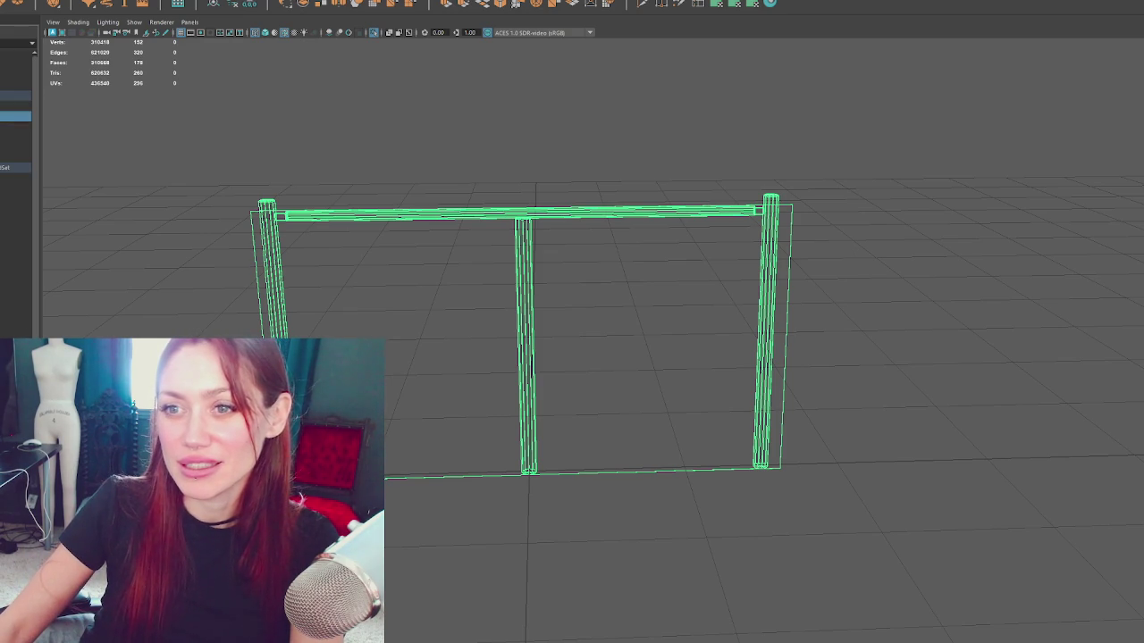
Step: Reselect the duplicated frame and switch between face and object selection modes
{"action": "left_click", "coordinate": [15, 105]}
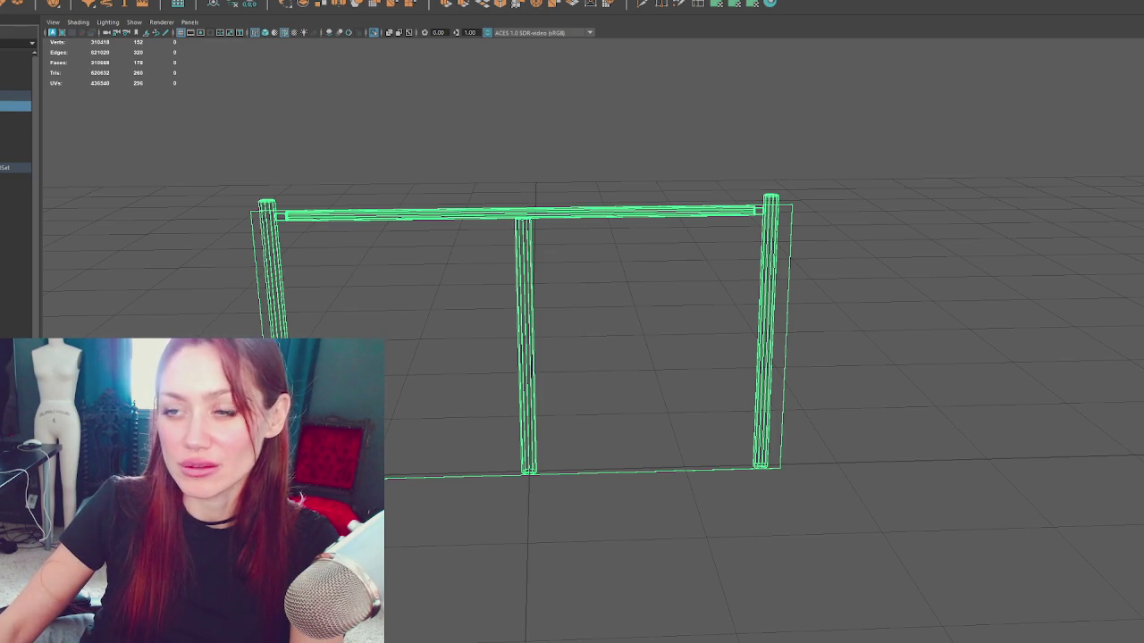
{"action": "left_click", "coordinate": [15, 117]}
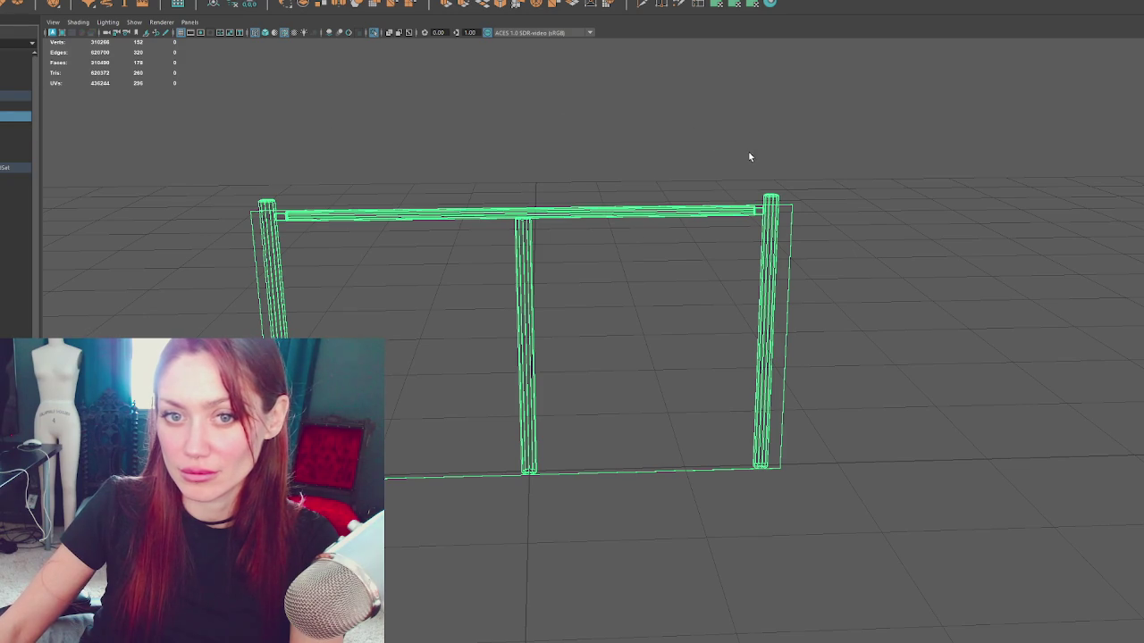
{"action": "right_click", "coordinate": [814, 132]}
{"action": "left_click", "coordinate": [814, 156]}
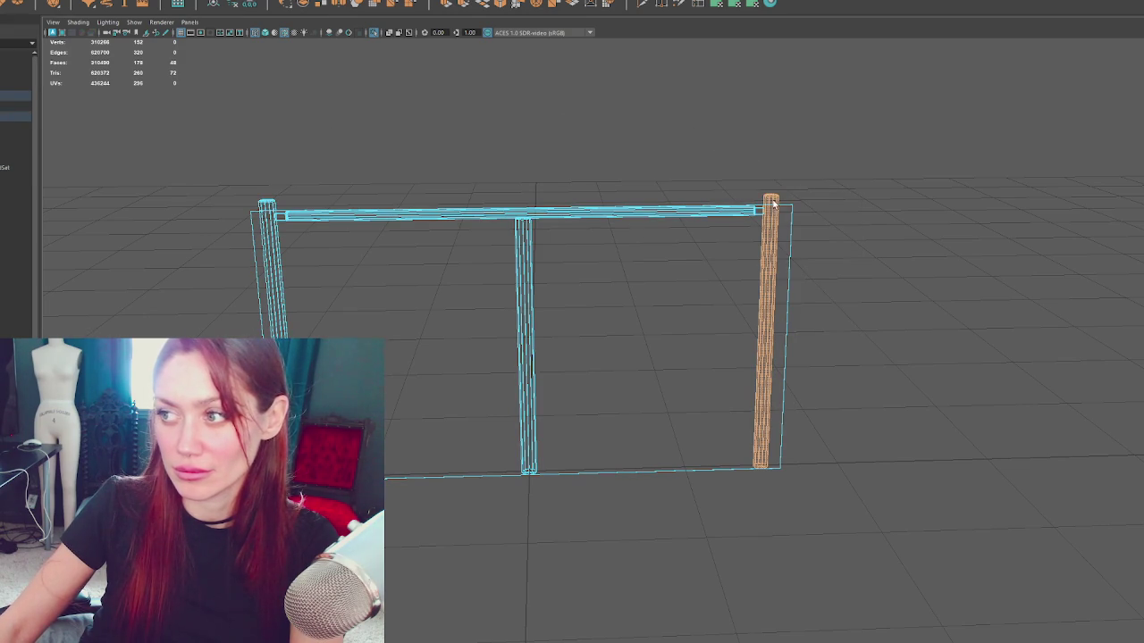
{"action": "right_click", "coordinate": [507, 115]}
{"action": "left_click", "coordinate": [549, 105]}
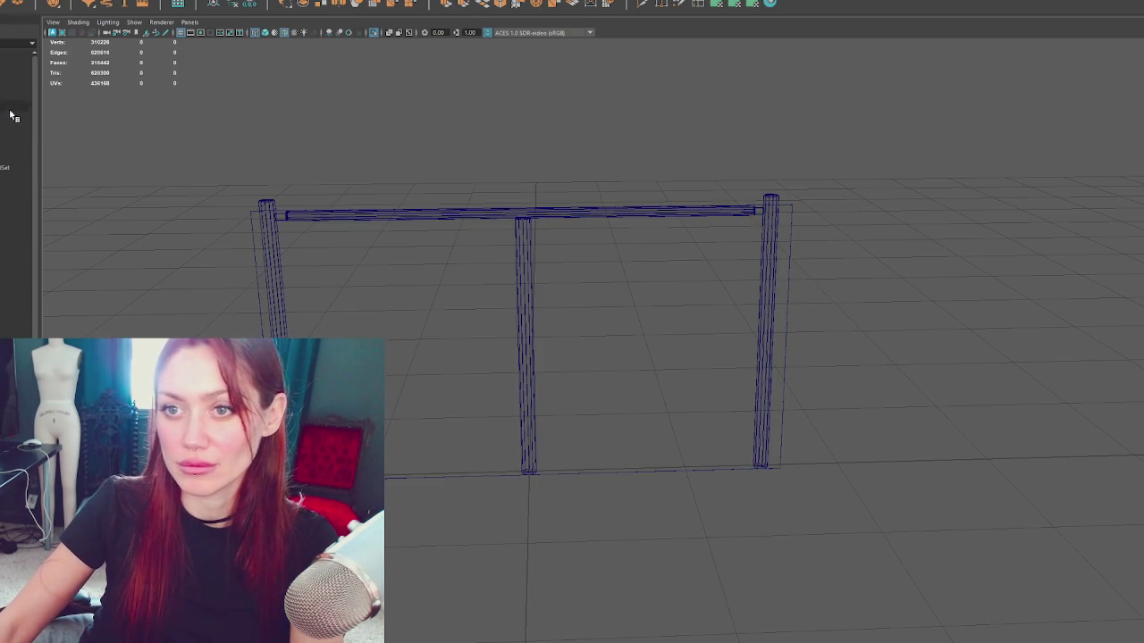
Step: Rename the fence group to 'table' in the Outliner
{"action": "left_click", "coordinate": [12, 116]}
{"action": "left_click", "coordinate": [3, 129]}
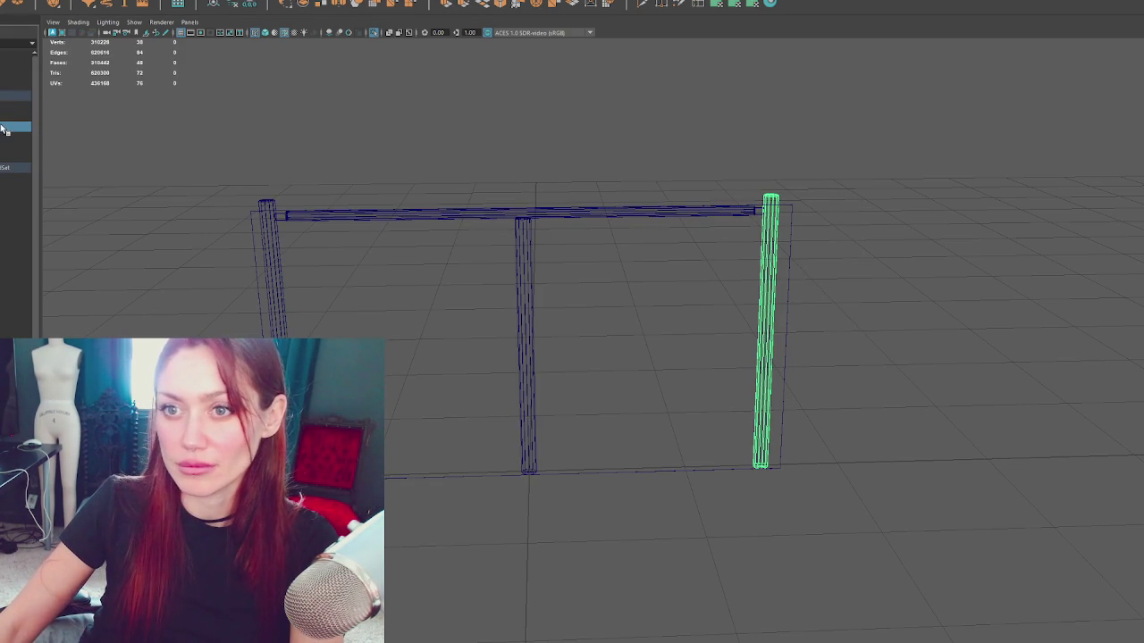
{"action": "left_click", "coordinate": [7, 117]}
{"action": "double_click", "coordinate": [7, 116]}
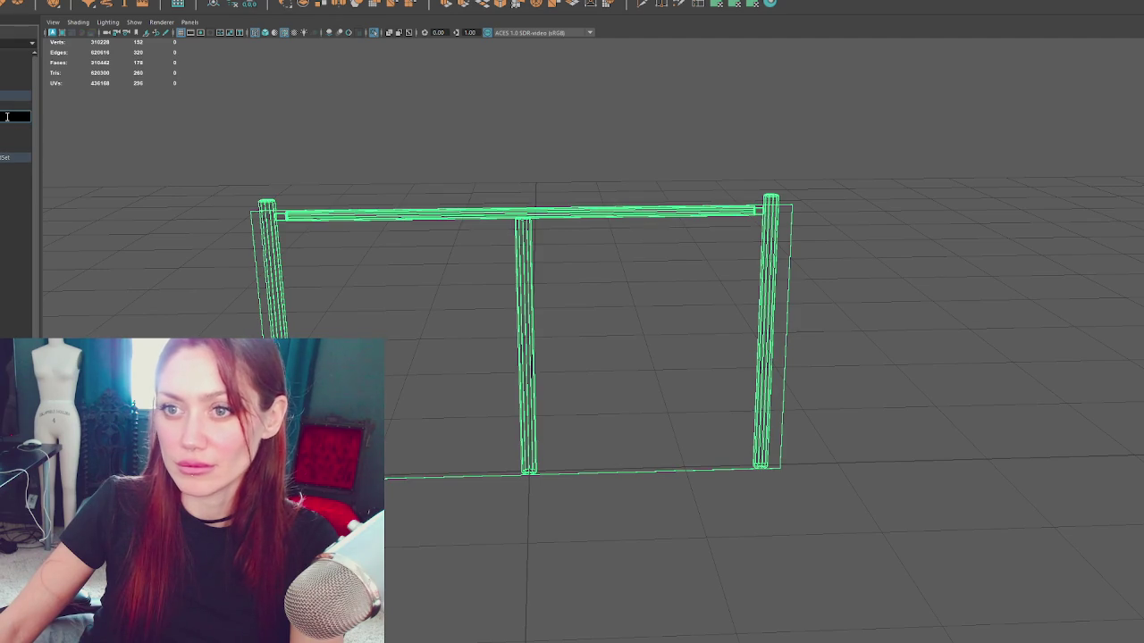
{"action": "type", "text": "table"}
{"action": "key", "text": "Return"}
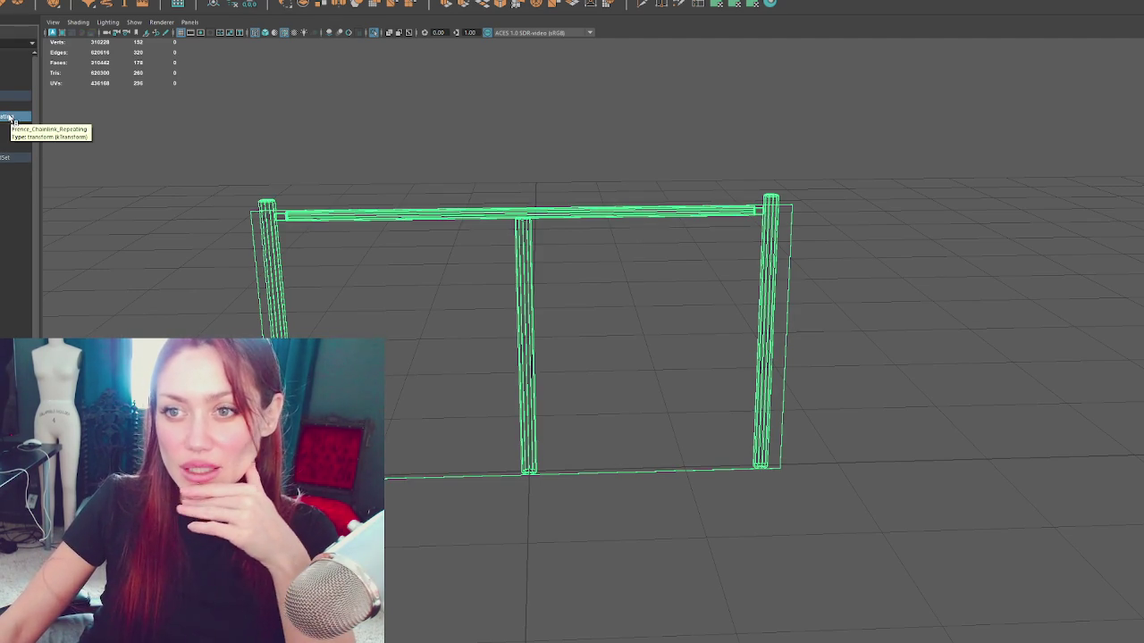
{"action": "left_click", "coordinate": [8, 96]}
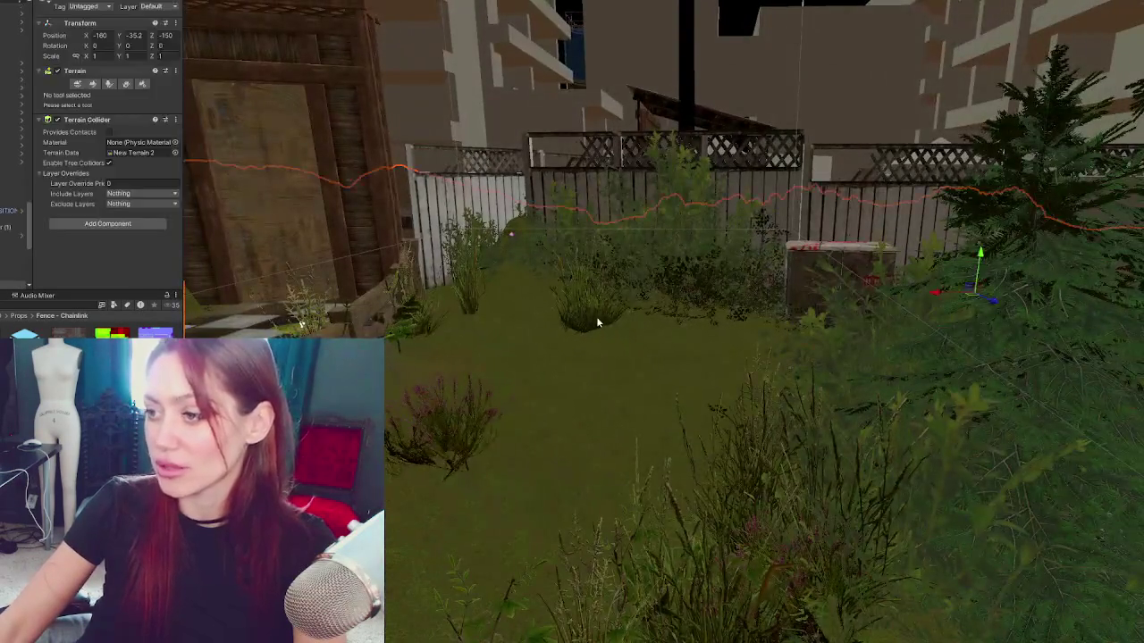
Step: Select the Fence Chainlink object in the Hierarchy and frame it in the view
{"action": "left_click", "coordinate": [596, 316]}
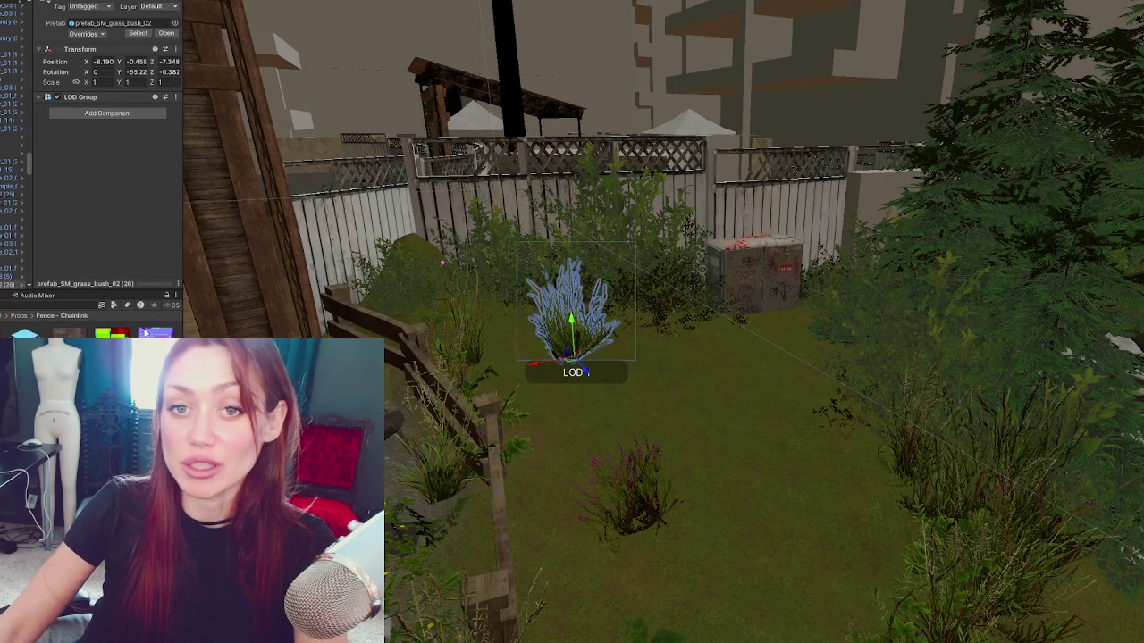
{"action": "left_click", "coordinate": [586, 373]}
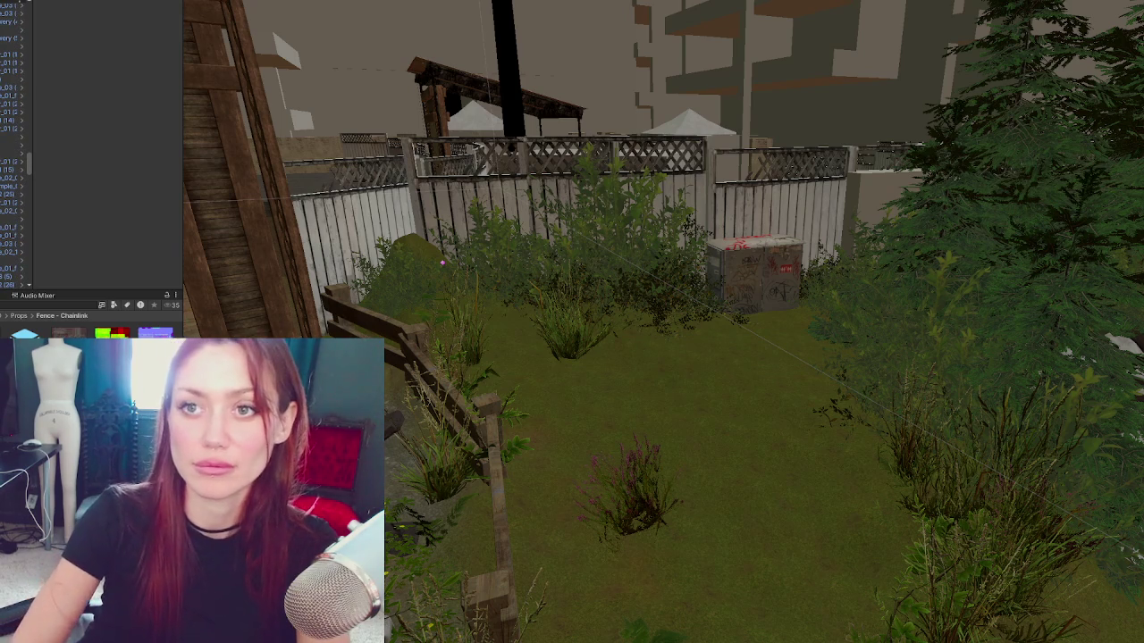
{"action": "left_click", "coordinate": [3, 6]}
{"action": "double_click", "coordinate": [18, 8]}
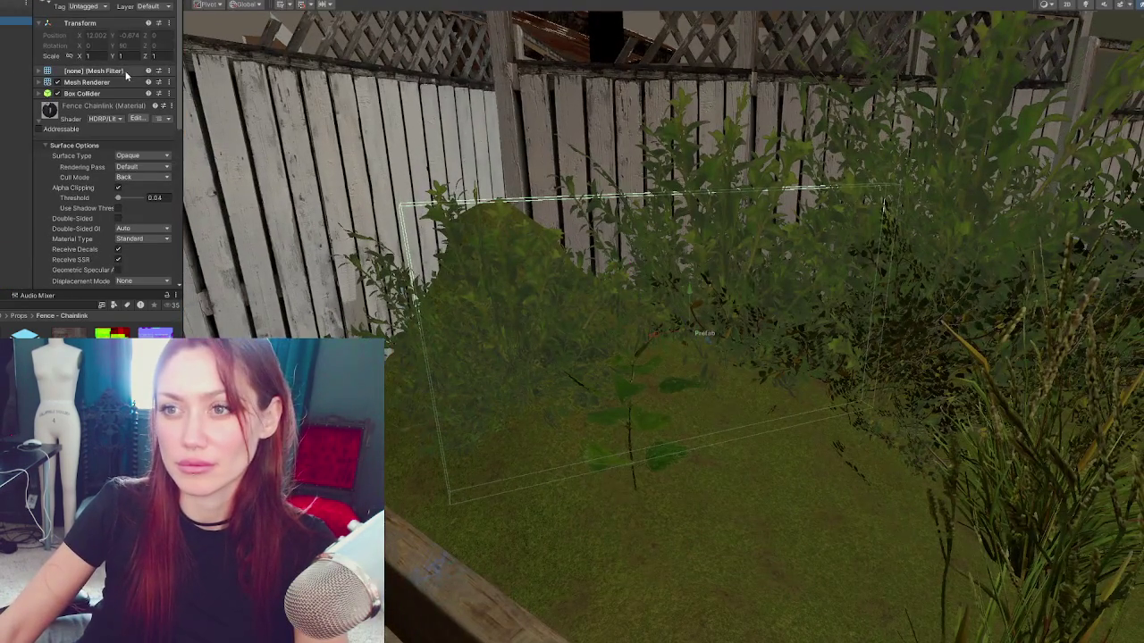
Step: Assign the Fence_Chainlink mesh to its Mesh Filter by searching 'chainlink'
{"action": "left_click", "coordinate": [126, 76]}
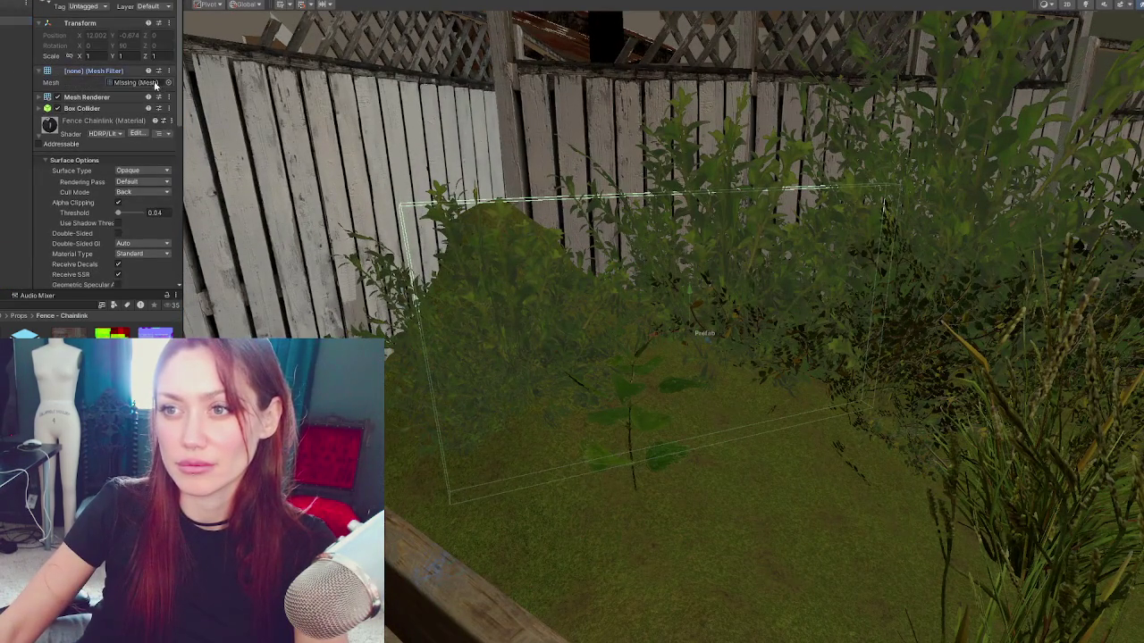
{"action": "left_click", "coordinate": [167, 82]}
{"action": "type", "text": "chainlink"}
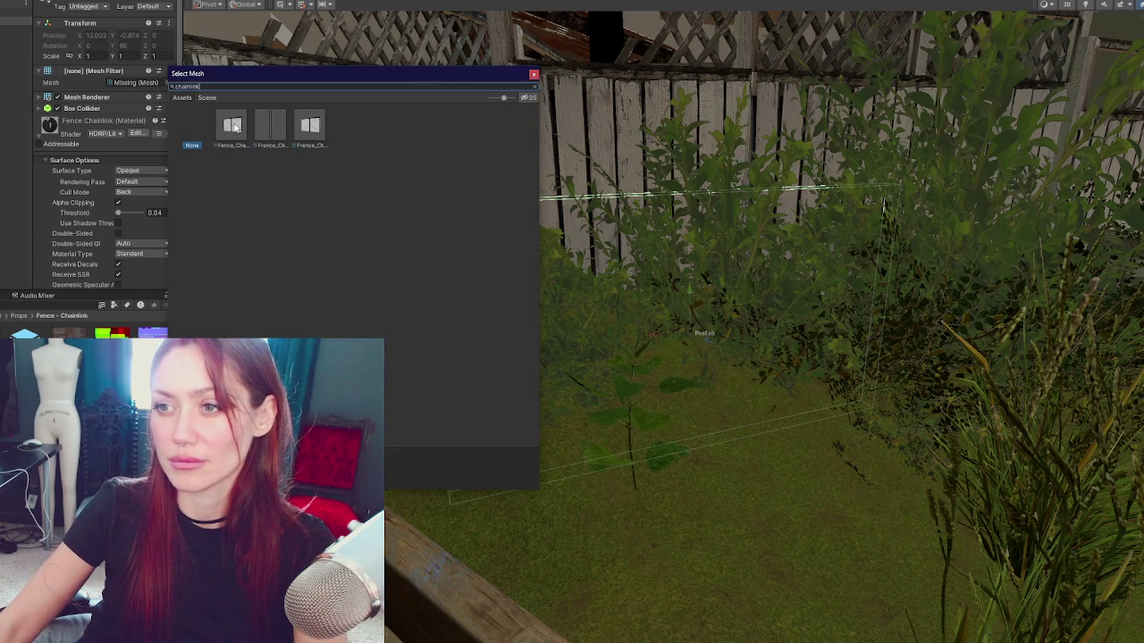
{"action": "left_click", "coordinate": [232, 126]}
{"action": "double_click", "coordinate": [234, 127]}
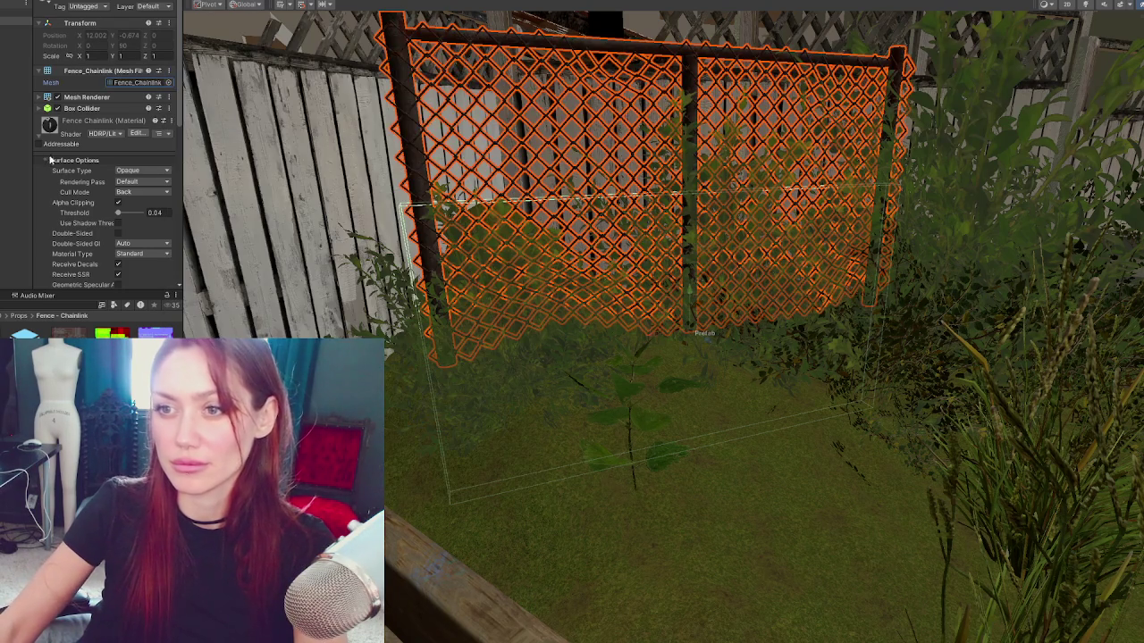
{"action": "left_click", "coordinate": [510, 319]}
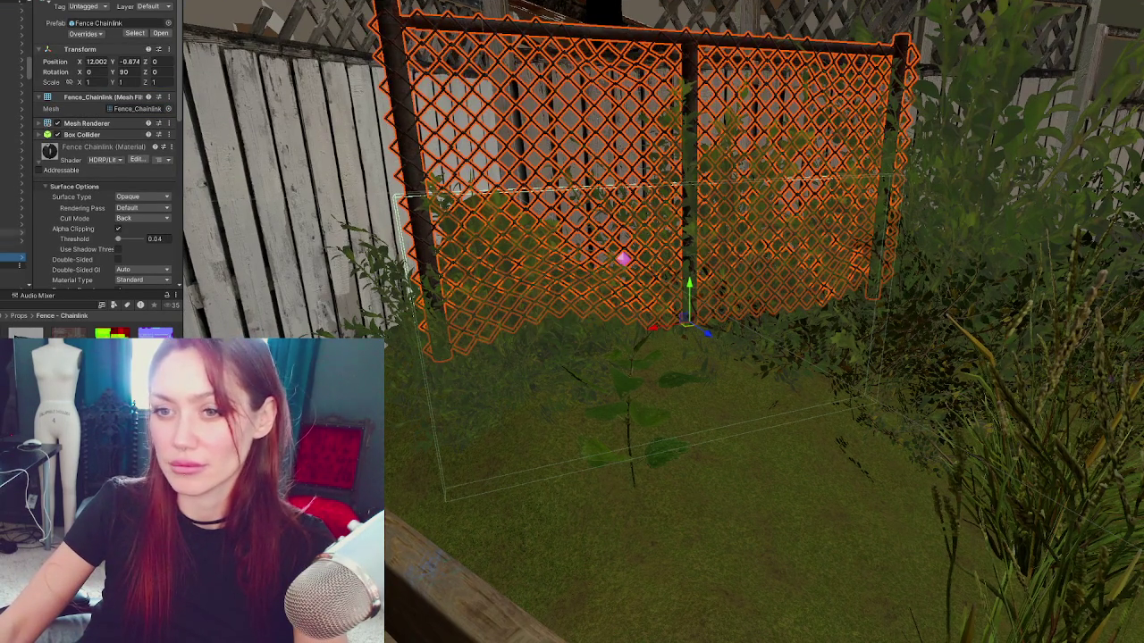
{"action": "scroll", "coordinate": [27, 259], "scroll_direction": "down", "scroll_amount": 1}
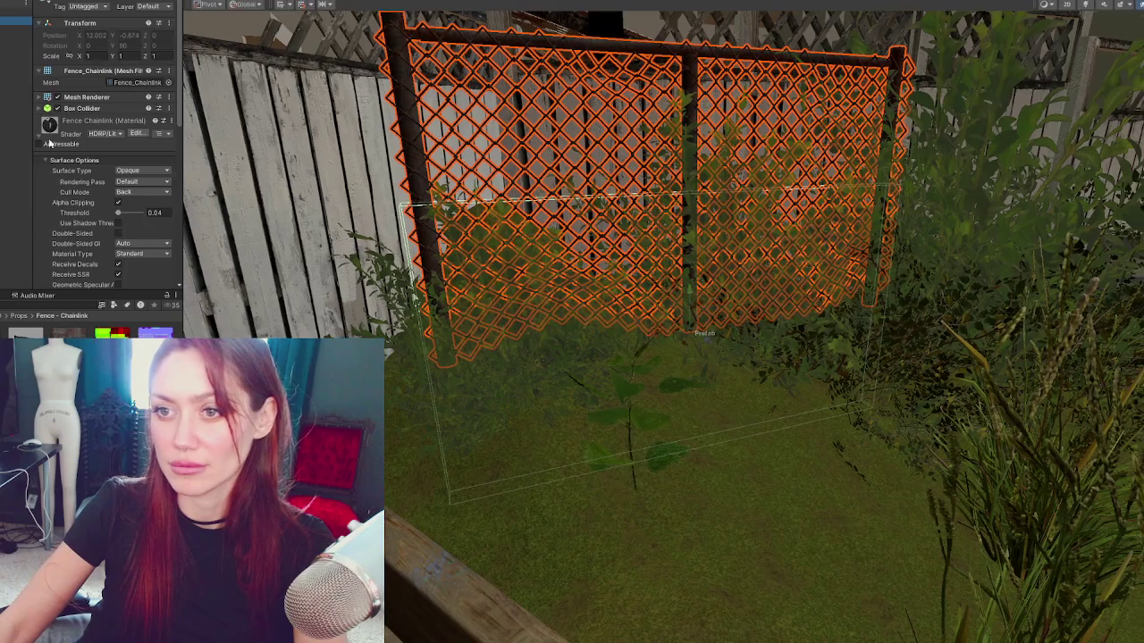
{"action": "left_click", "coordinate": [98, 107]}
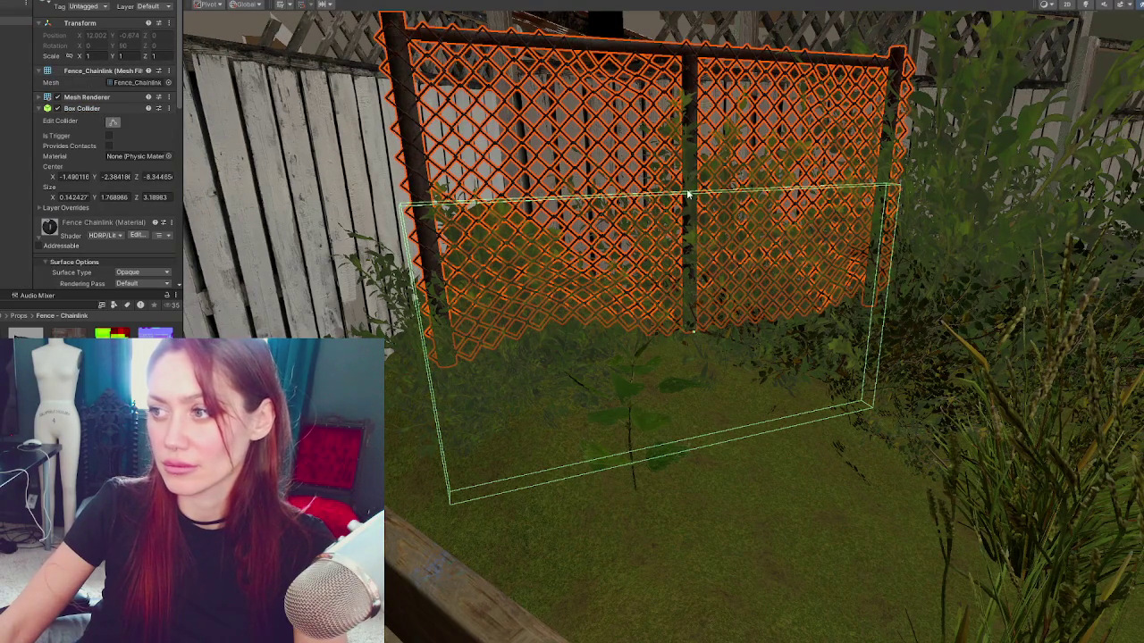
Step: Drag the collider's top and bottom handles so it encloses the panel, about 0.14 × 2.62 × 3.1
{"action": "left_click_drag", "start_coordinate": [708, 61], "coordinate": [706, 22]}
{"action": "left_click_drag", "start_coordinate": [690, 449], "coordinate": [698, 328]}
{"action": "left_click_drag", "start_coordinate": [637, 215], "coordinate": [754, 276]}
{"action": "mouse_move", "coordinate": [737, 56]}
{"action": "left_mouse_down"}
{"action": "mouse_move", "coordinate": [639, 250]}
{"action": "mouse_move", "coordinate": [680, 183]}
{"action": "mouse_move", "coordinate": [688, 123]}
{"action": "mouse_move", "coordinate": [733, 164]}
{"action": "mouse_move", "coordinate": [669, 203]}
{"action": "mouse_move", "coordinate": [719, 159]}
{"action": "left_mouse_up"}
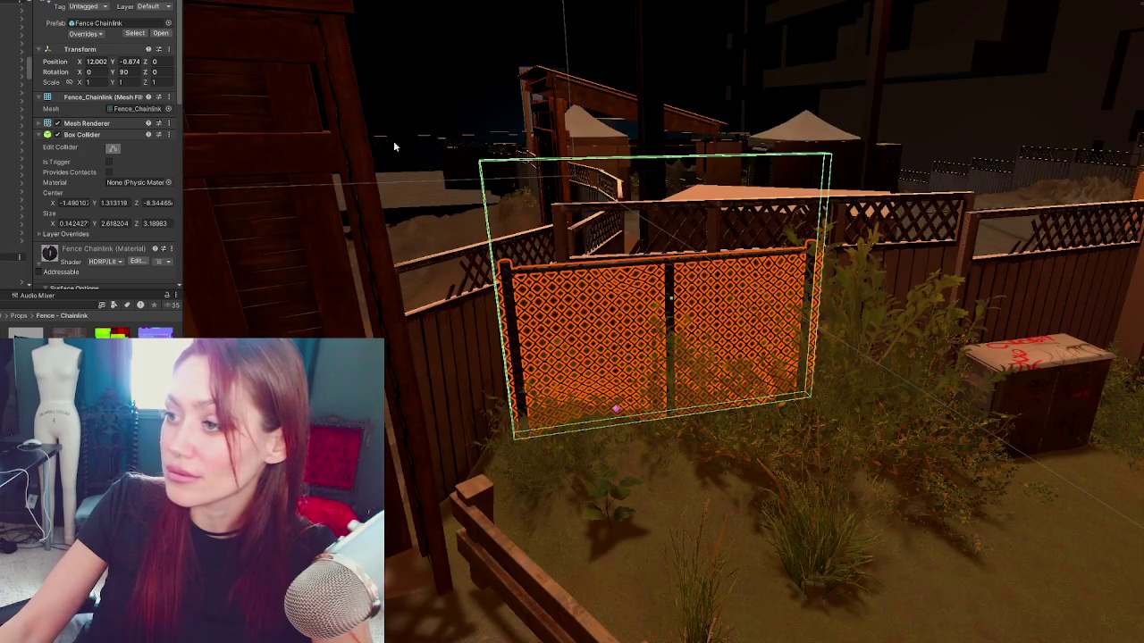
Step: Select and frame the chain-link panel, then slide it sideways along the fence
{"action": "mouse_move", "coordinate": [393, 140]}
{"action": "left_mouse_down"}
{"action": "mouse_move", "coordinate": [536, 268]}
{"action": "mouse_move", "coordinate": [721, 466]}
{"action": "mouse_move", "coordinate": [439, 584]}
{"action": "left_mouse_up"}
{"action": "key", "text": "ctrl+z"}
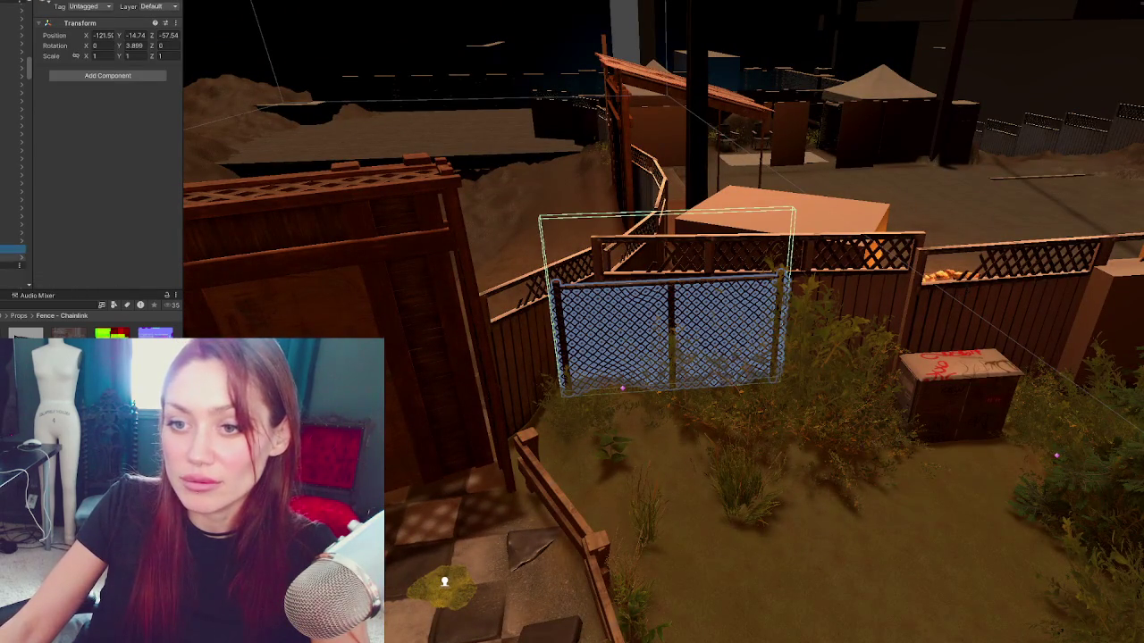
{"action": "left_click", "coordinate": [671, 331]}
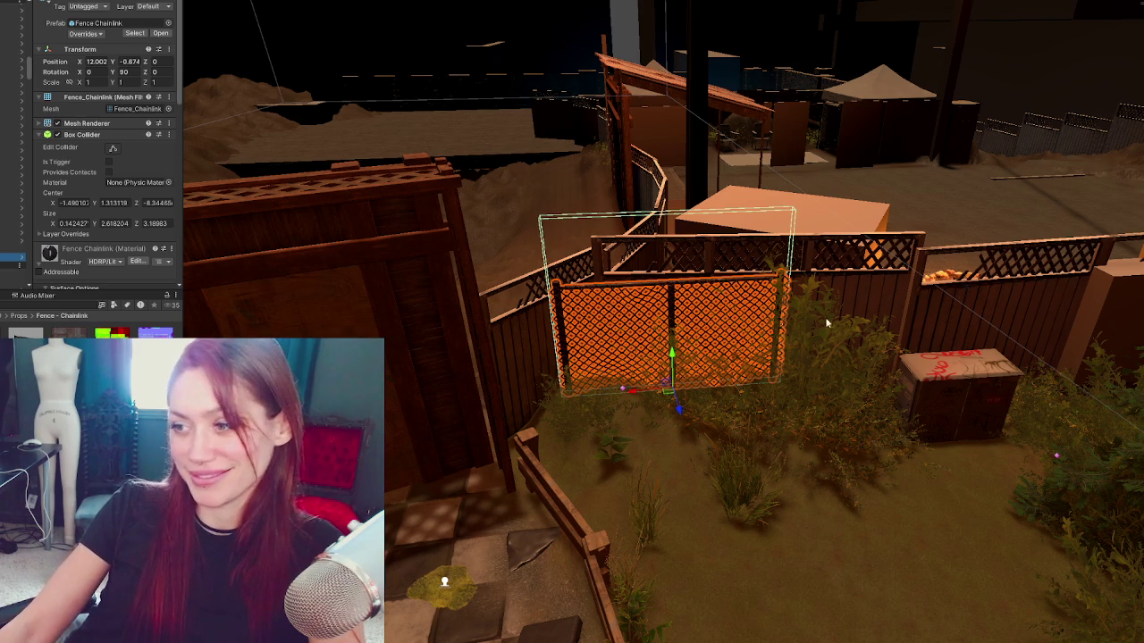
{"action": "key", "text": "f"}
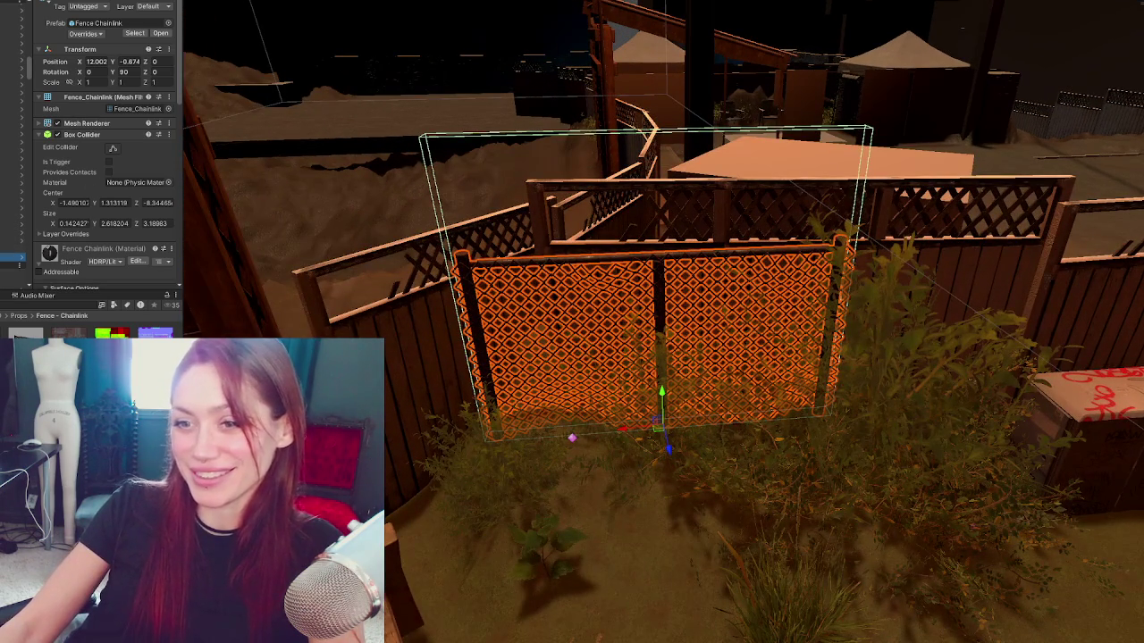
{"action": "left_click_drag", "start_coordinate": [619, 432], "coordinate": [927, 416]}
{"action": "scroll", "coordinate": [927, 415], "scroll_direction": "up", "scroll_amount": 3}
{"action": "left_click_drag", "start_coordinate": [792, 349], "coordinate": [774, 420]}
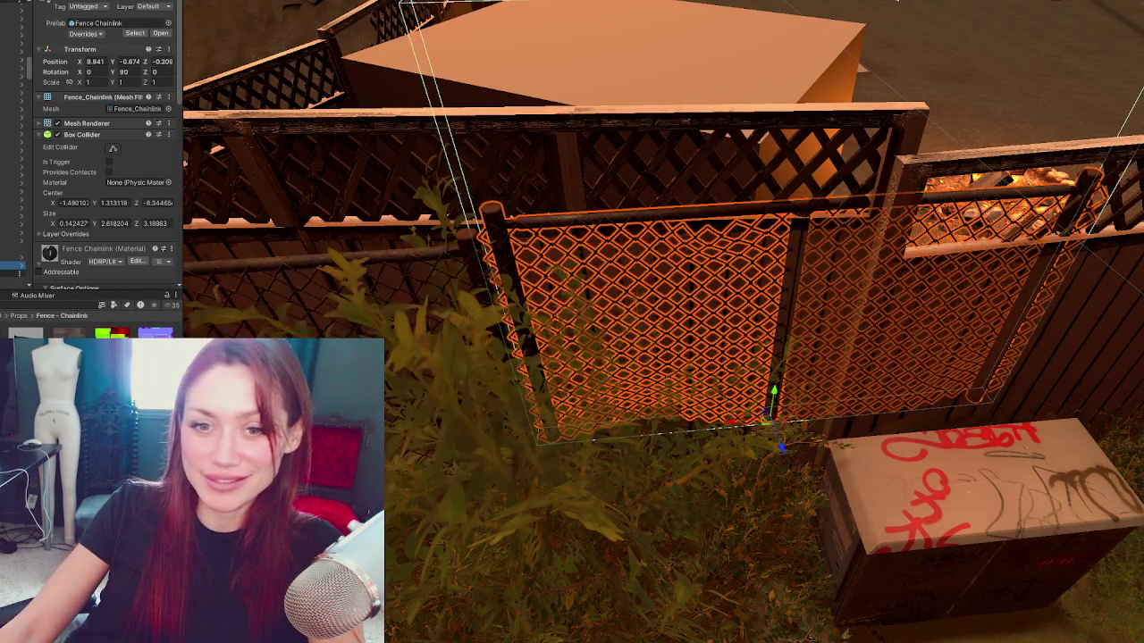
{"action": "key", "text": "Delete"}
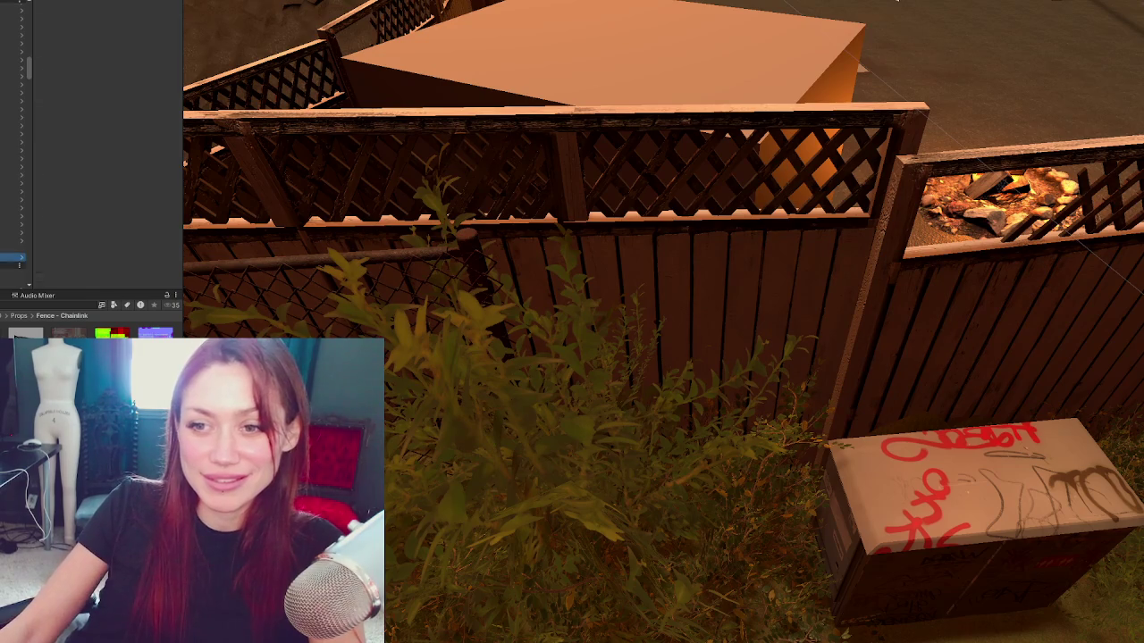
{"action": "key", "text": "ctrl+z"}
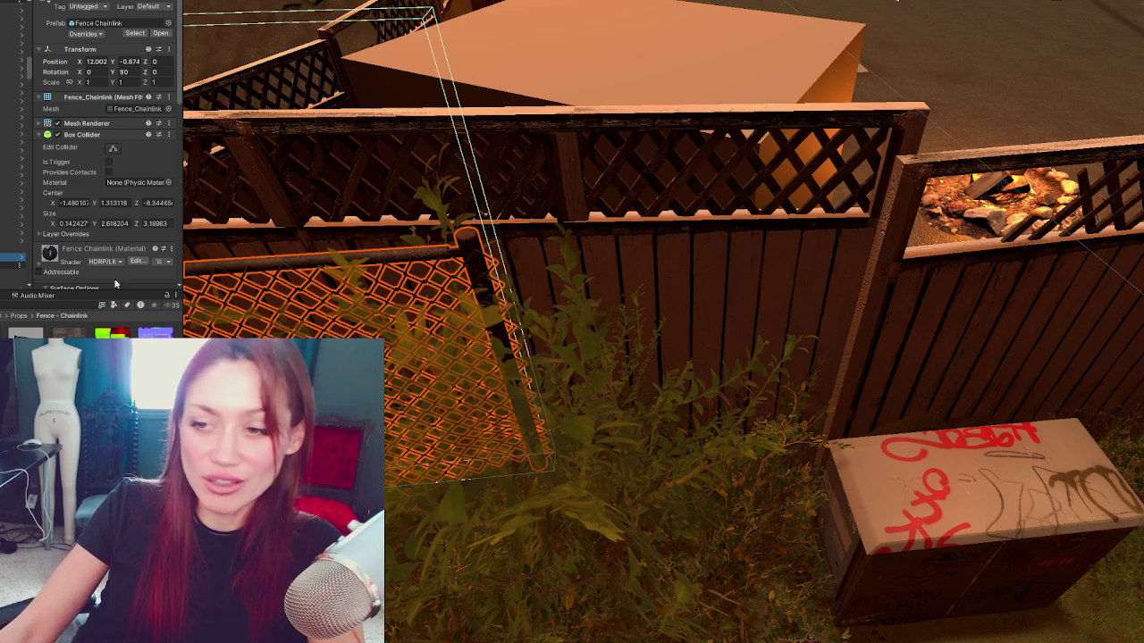
Step: Turn the panel's parent object to about 94° on Y and reselect the panel
{"action": "left_click", "coordinate": [13, 250]}
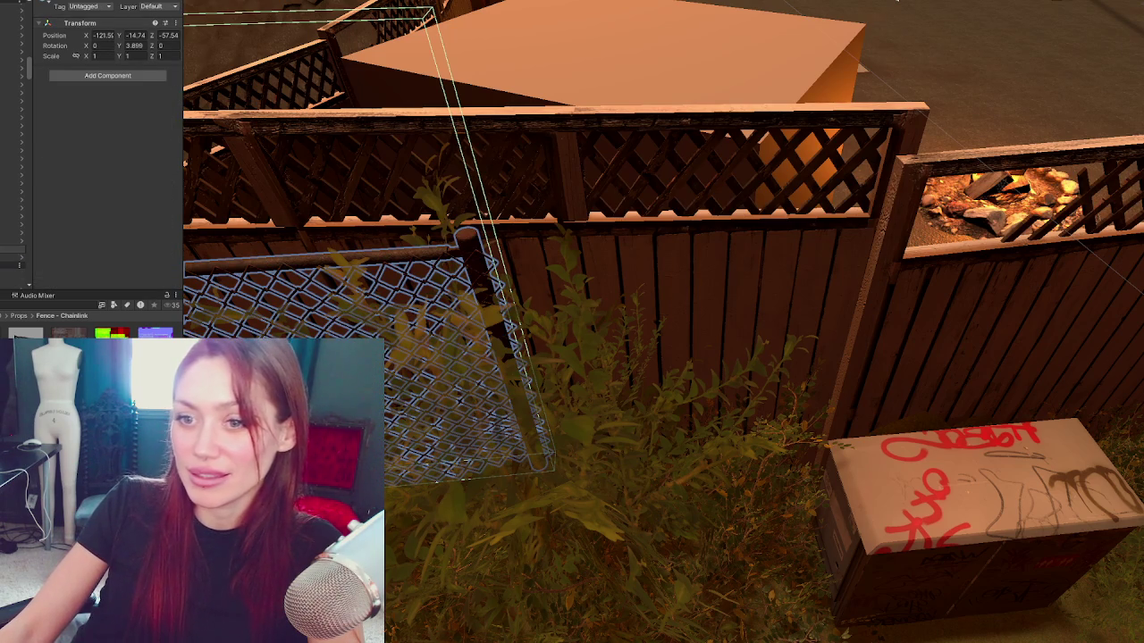
{"action": "left_click", "coordinate": [405, 300]}
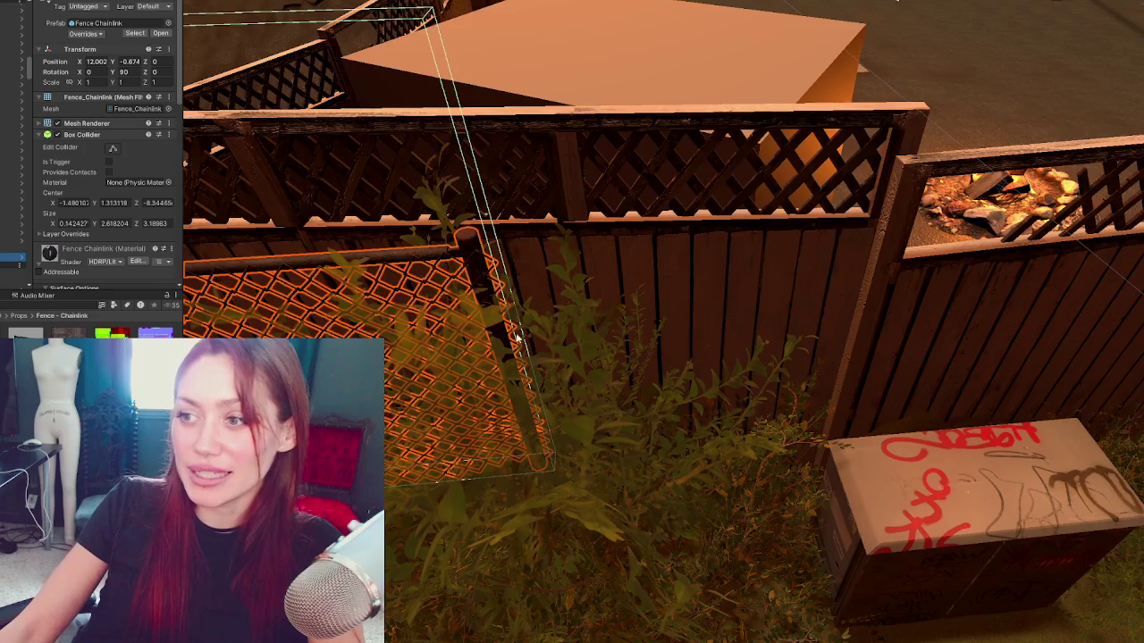
{"action": "key", "text": "f"}
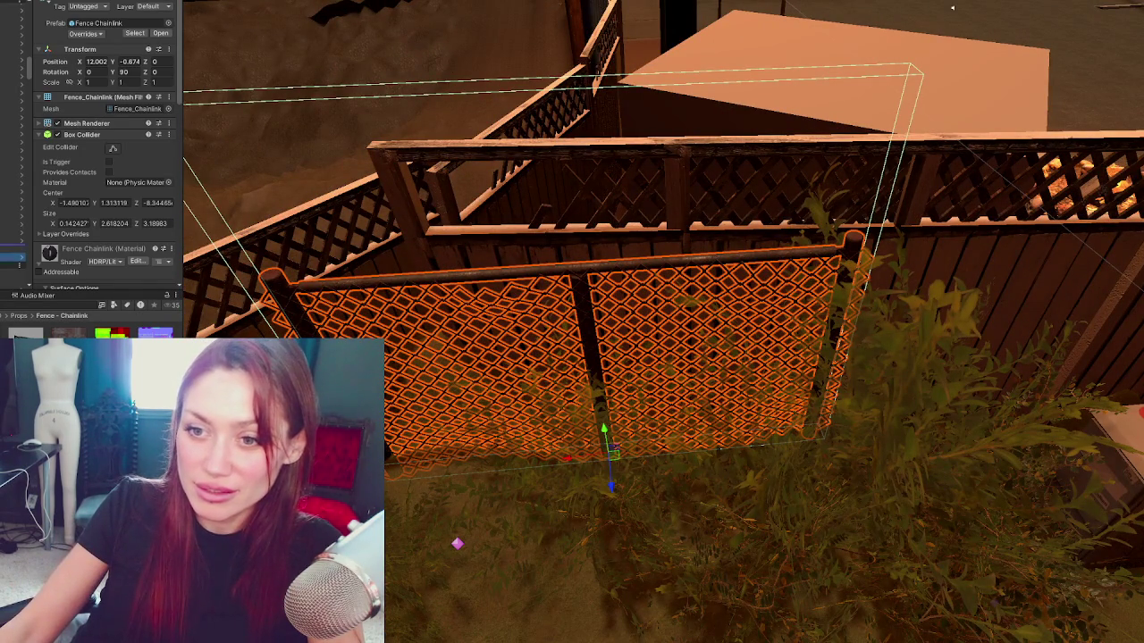
{"action": "left_click", "coordinate": [14, 266]}
{"action": "left_click", "coordinate": [134, 46]}
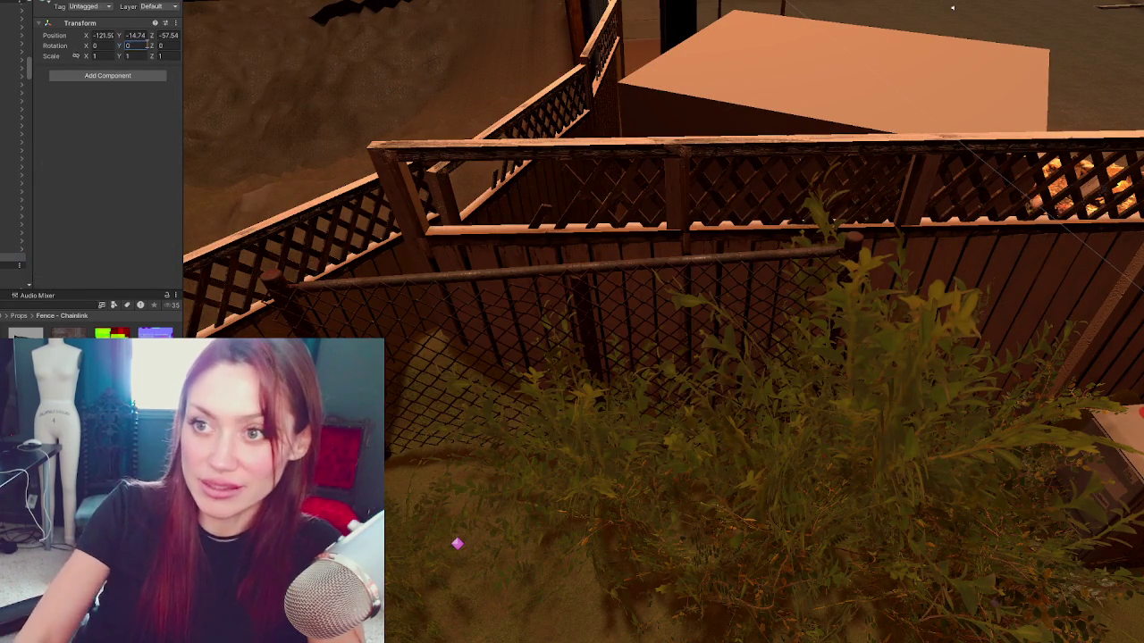
{"action": "left_click", "coordinate": [14, 257]}
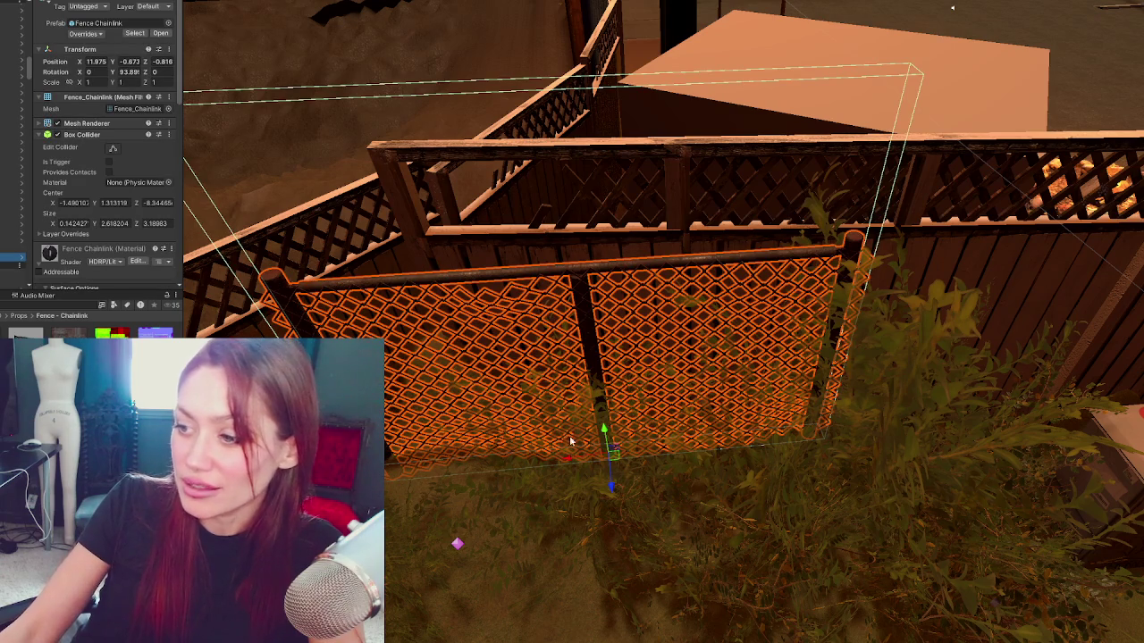
Step: Set the chain-link panel's Y rotation to exactly 90
{"action": "left_click_drag", "start_coordinate": [567, 459], "coordinate": [956, 386]}
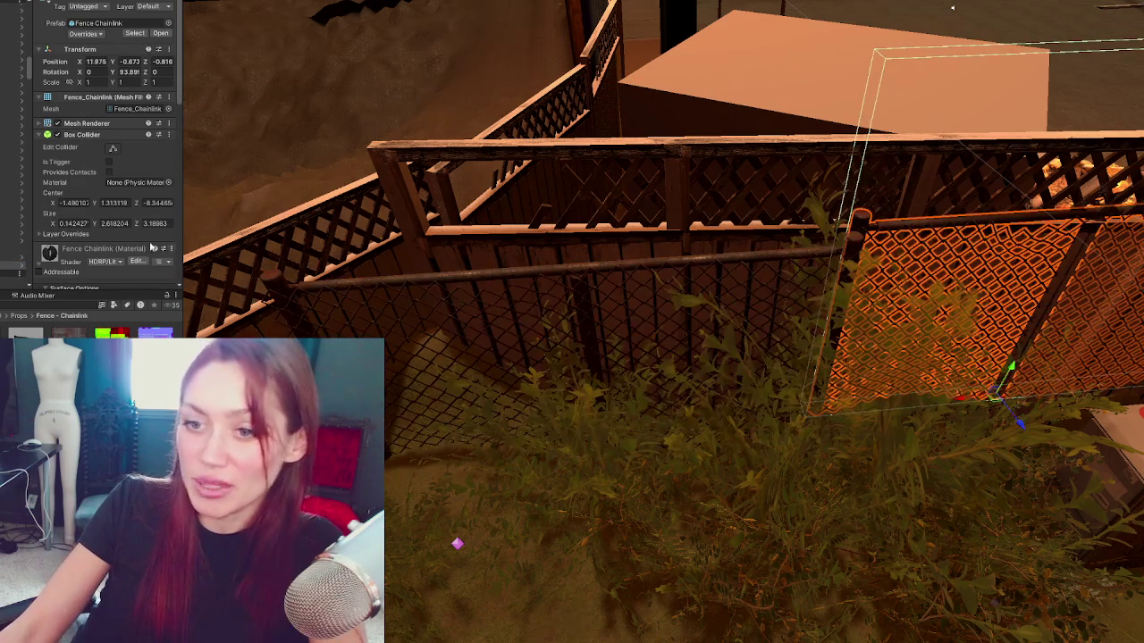
{"action": "key", "text": "ctrl+z"}
{"action": "left_click", "coordinate": [130, 72]}
{"action": "type", "text": "90"}
{"action": "key", "text": "Return"}
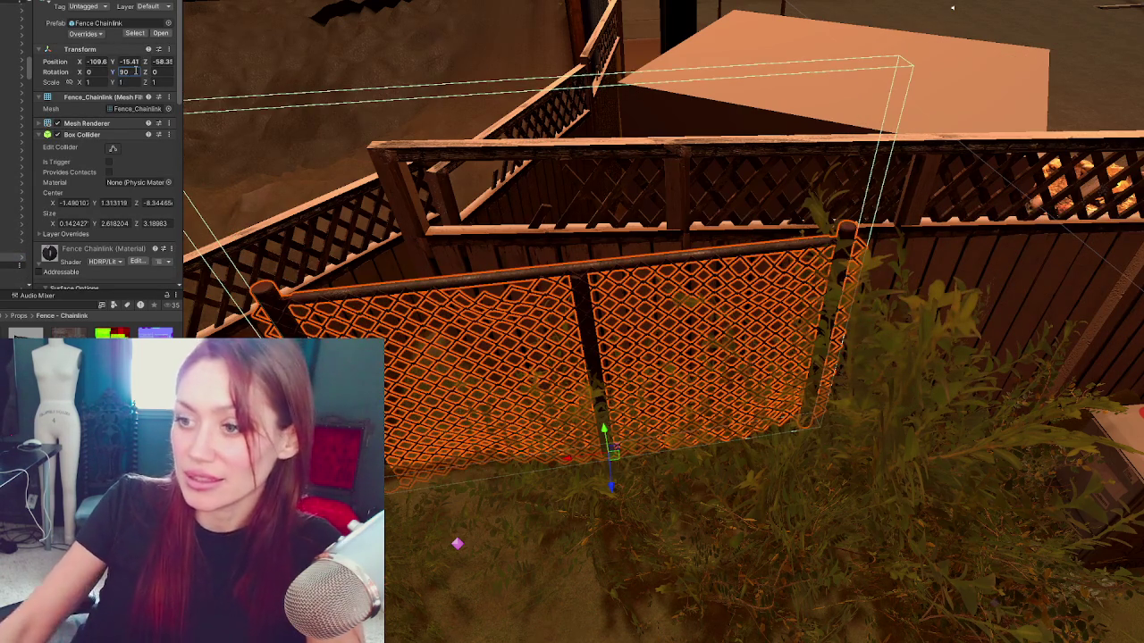
Step: Slide the panel along the wooden fence to X about -109.6, in line with the others
{"action": "mouse_move", "coordinate": [570, 460]}
{"action": "left_mouse_down"}
{"action": "mouse_move", "coordinate": [965, 412]}
{"action": "mouse_move", "coordinate": [945, 401]}
{"action": "left_mouse_up"}
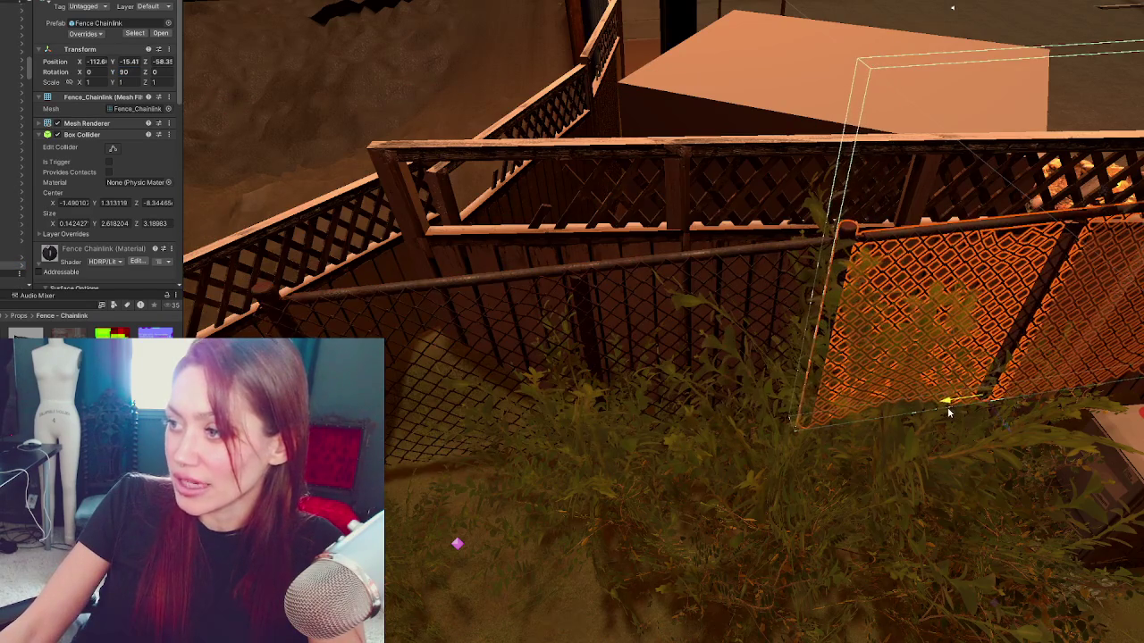
{"action": "key", "text": "f"}
{"action": "mouse_move", "coordinate": [461, 444]}
{"action": "left_mouse_down"}
{"action": "mouse_move", "coordinate": [992, 302]}
{"action": "mouse_move", "coordinate": [957, 308]}
{"action": "left_mouse_up"}
{"action": "left_click_drag", "start_coordinate": [466, 404], "coordinate": [800, 357]}
{"action": "mouse_move", "coordinate": [876, 288]}
{"action": "left_mouse_down"}
{"action": "mouse_move", "coordinate": [501, 352]}
{"action": "mouse_move", "coordinate": [574, 336]}
{"action": "mouse_move", "coordinate": [715, 402]}
{"action": "mouse_move", "coordinate": [795, 409]}
{"action": "mouse_move", "coordinate": [365, 309]}
{"action": "mouse_move", "coordinate": [603, 340]}
{"action": "mouse_move", "coordinate": [794, 383]}
{"action": "mouse_move", "coordinate": [733, 391]}
{"action": "mouse_move", "coordinate": [605, 241]}
{"action": "mouse_move", "coordinate": [791, 485]}
{"action": "mouse_move", "coordinate": [733, 396]}
{"action": "mouse_move", "coordinate": [838, 460]}
{"action": "mouse_move", "coordinate": [443, 469]}
{"action": "left_mouse_up"}
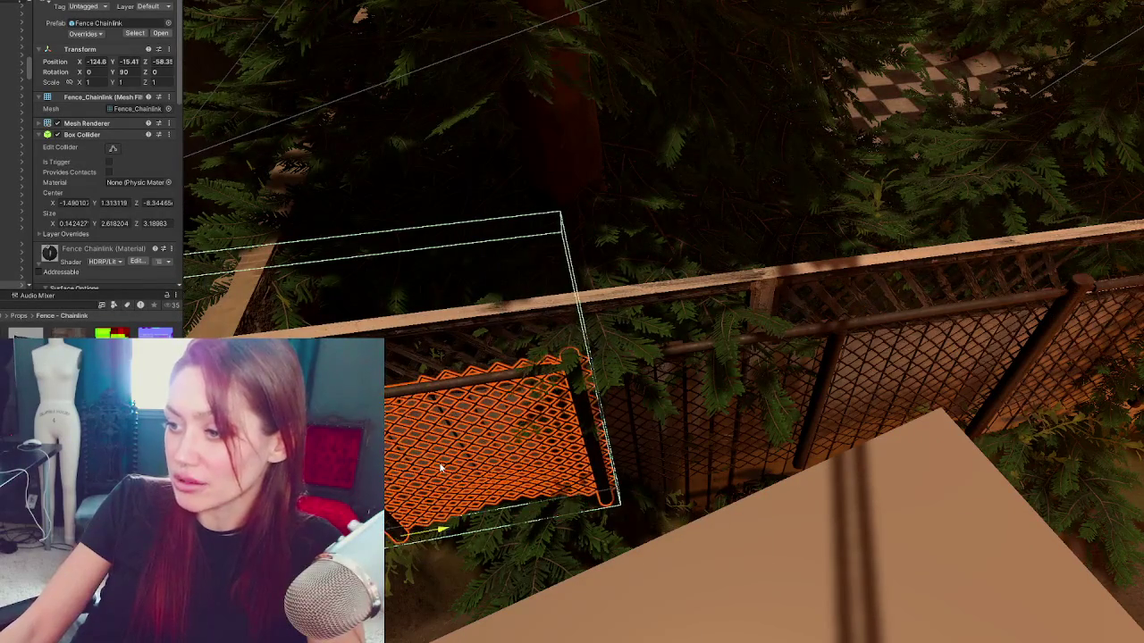
{"action": "mouse_move", "coordinate": [519, 412]}
{"action": "left_mouse_down"}
{"action": "mouse_move", "coordinate": [396, 358]}
{"action": "mouse_move", "coordinate": [403, 309]}
{"action": "mouse_move", "coordinate": [596, 193]}
{"action": "mouse_move", "coordinate": [692, 182]}
{"action": "left_mouse_up"}
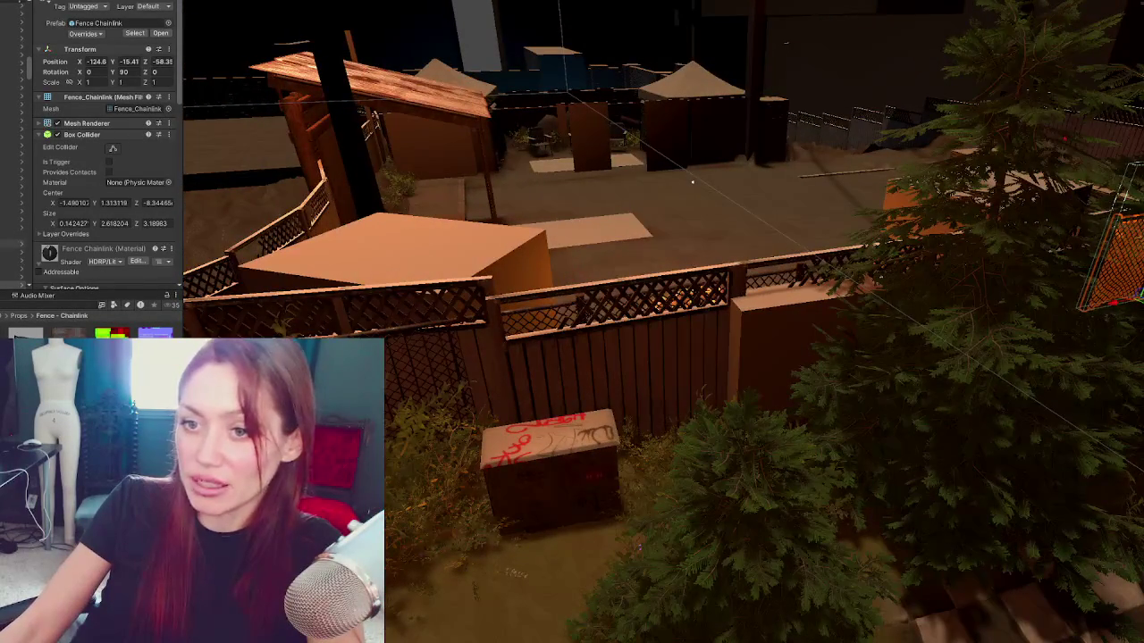
{"action": "left_click", "coordinate": [13, 121]}
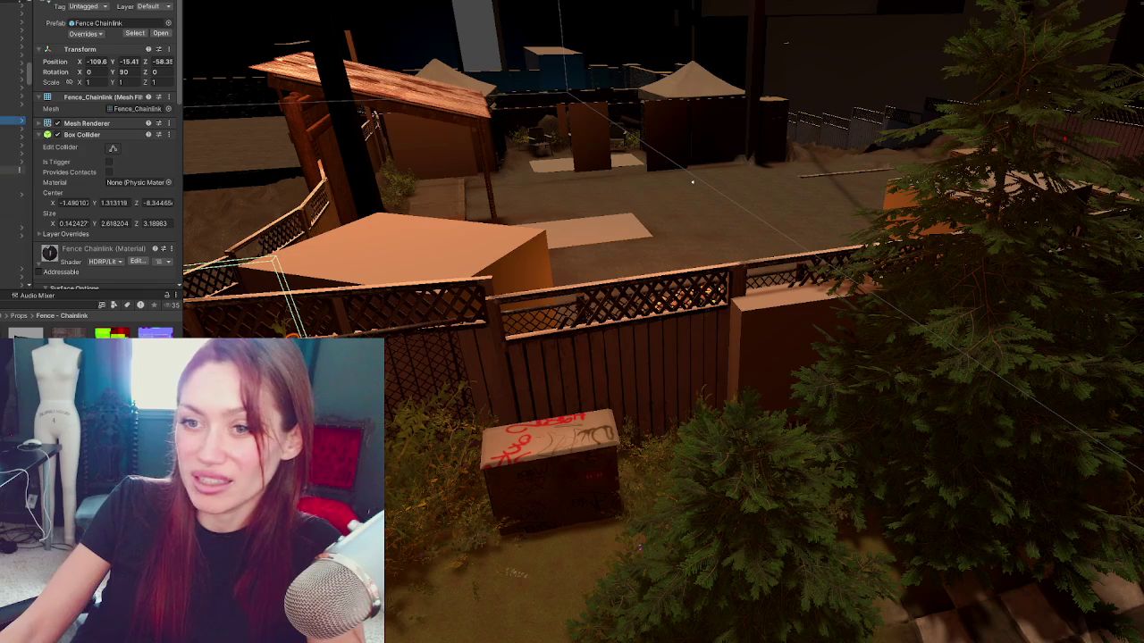
Step: Select all the fence panels and nudge the row slightly in depth
{"action": "left_click", "coordinate": [14, 169], "text": "shift"}
{"action": "double_click", "coordinate": [13, 112]}
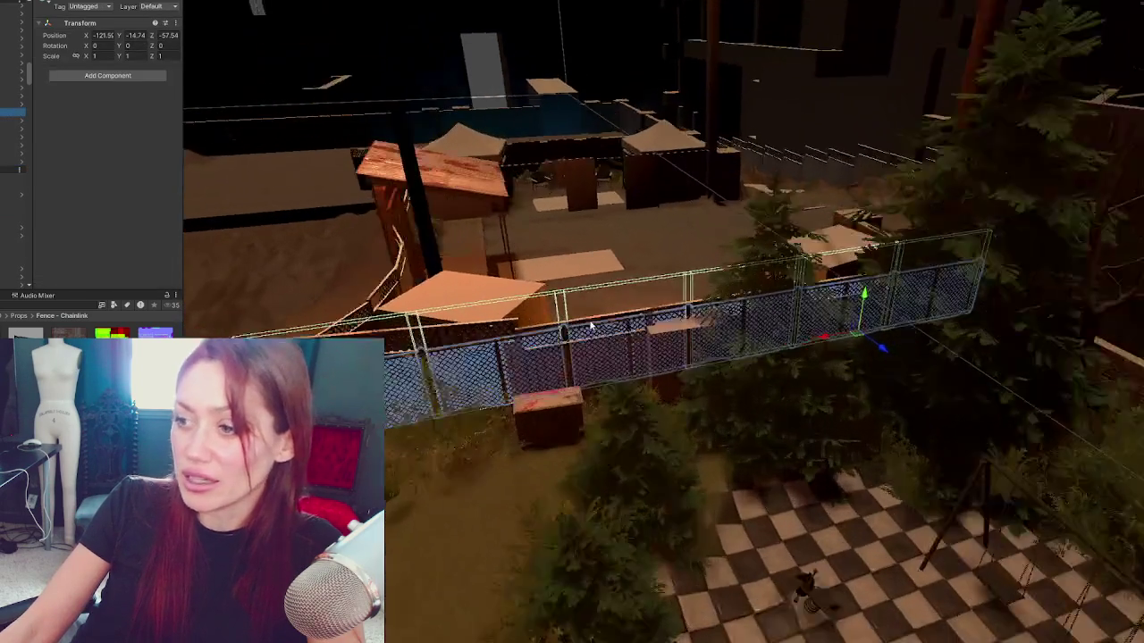
{"action": "mouse_move", "coordinate": [590, 327]}
{"action": "left_mouse_down"}
{"action": "mouse_move", "coordinate": [944, 364]}
{"action": "mouse_move", "coordinate": [880, 312]}
{"action": "left_mouse_up"}
{"action": "key", "text": "e"}
{"action": "key", "text": "w"}
{"action": "mouse_move", "coordinate": [1044, 348]}
{"action": "left_mouse_down"}
{"action": "mouse_move", "coordinate": [1022, 334]}
{"action": "mouse_move", "coordinate": [1049, 342]}
{"action": "left_mouse_up"}
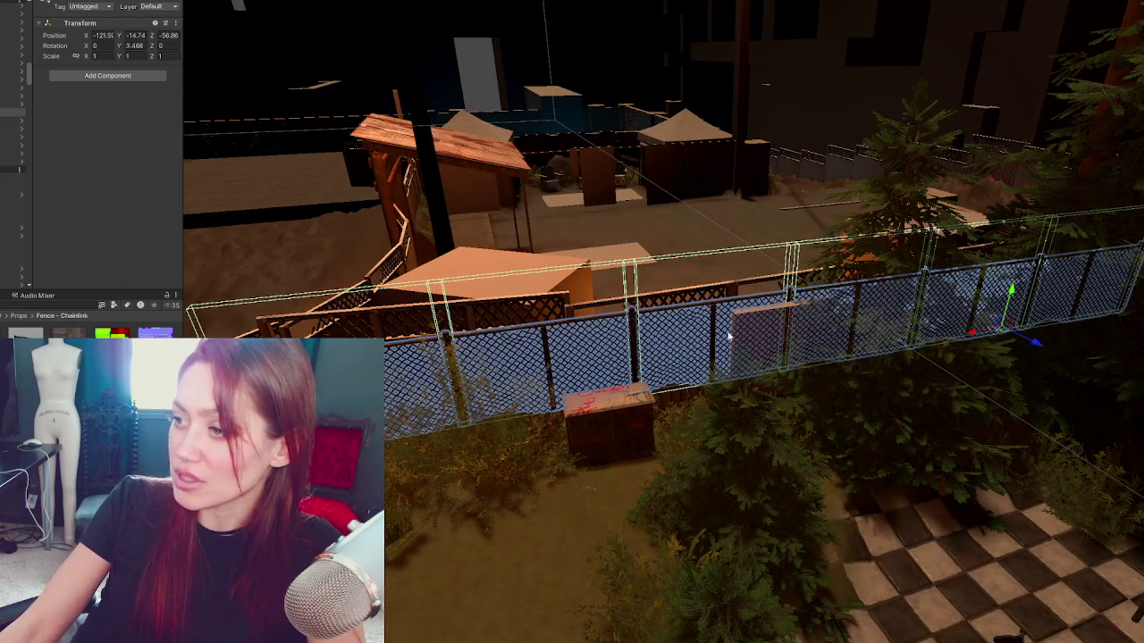
Step: Select the Bush_B bush in front of the fence and delete it
{"action": "left_click", "coordinate": [731, 338]}
{"action": "mouse_move", "coordinate": [731, 338]}
{"action": "left_mouse_down"}
{"action": "mouse_move", "coordinate": [735, 253]}
{"action": "mouse_move", "coordinate": [447, 428]}
{"action": "left_mouse_up"}
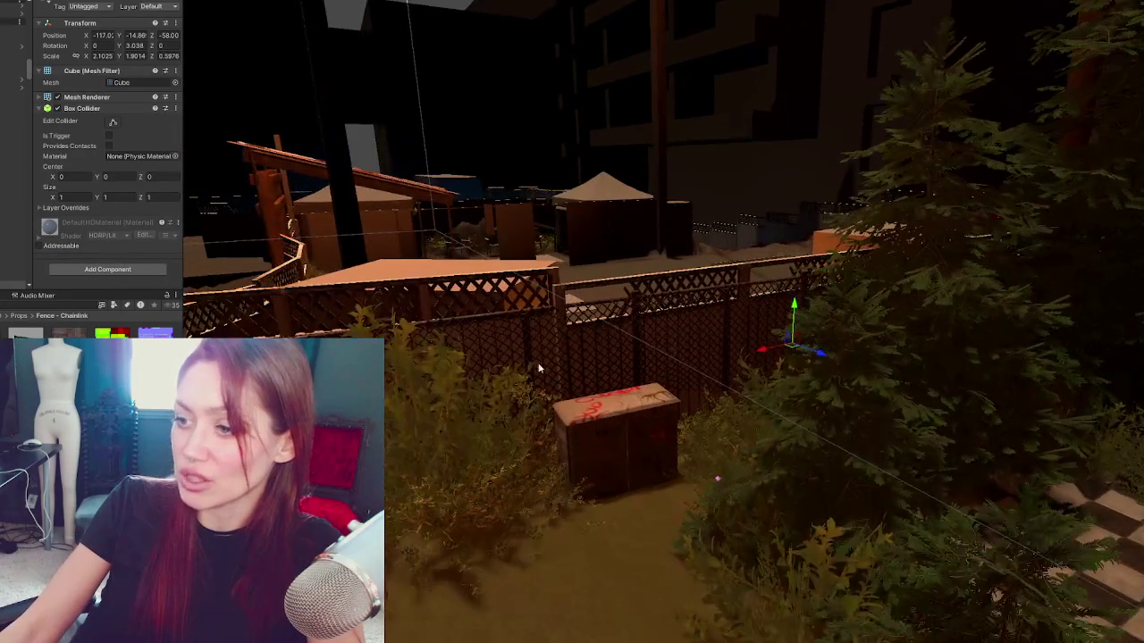
{"action": "left_click", "coordinate": [447, 429]}
{"action": "key", "text": "f"}
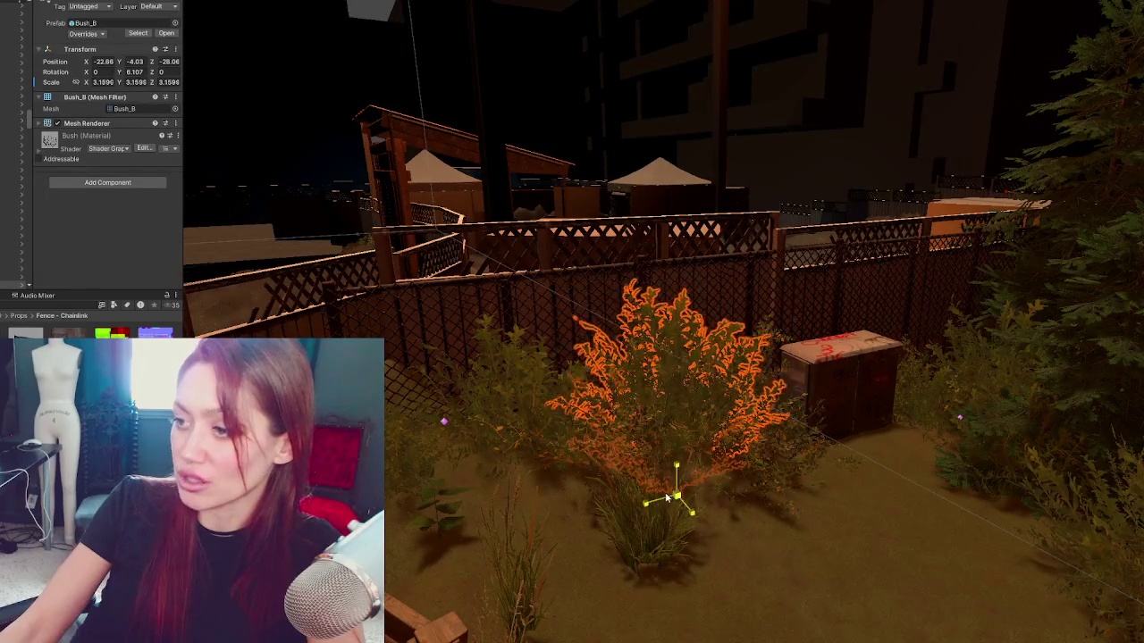
{"action": "key", "text": "Delete"}
{"action": "mouse_move", "coordinate": [676, 494]}
{"action": "left_mouse_down"}
{"action": "mouse_move", "coordinate": [585, 455]}
{"action": "mouse_move", "coordinate": [613, 449]}
{"action": "left_mouse_up"}
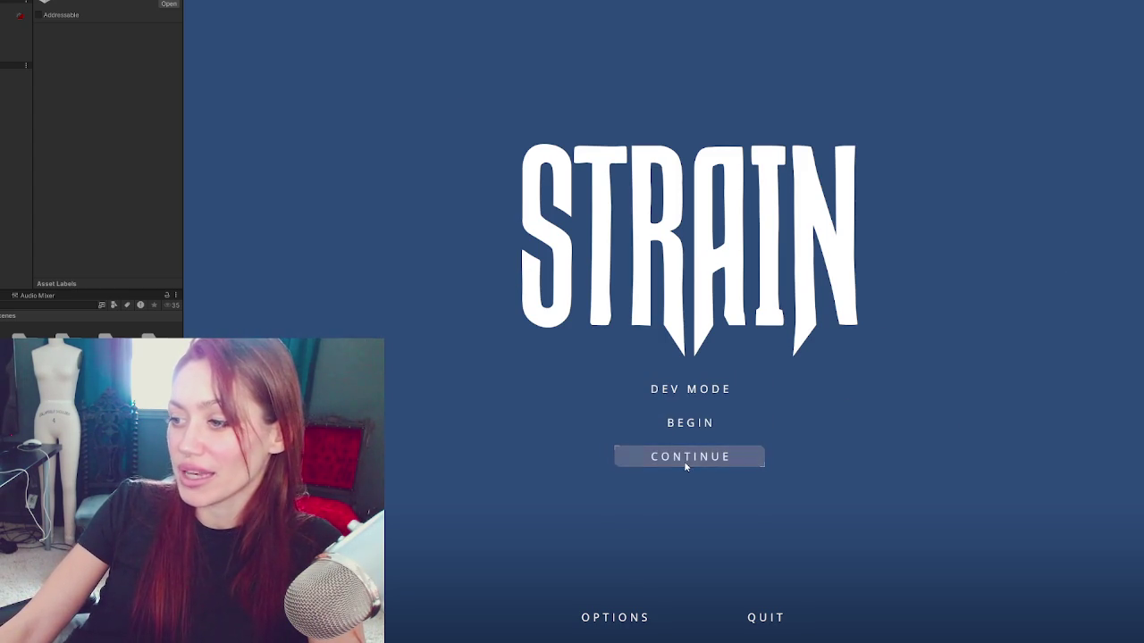
Step: Start the game in Dev Mode and walk out through the wooden backyard gate
{"action": "left_click", "coordinate": [686, 391]}
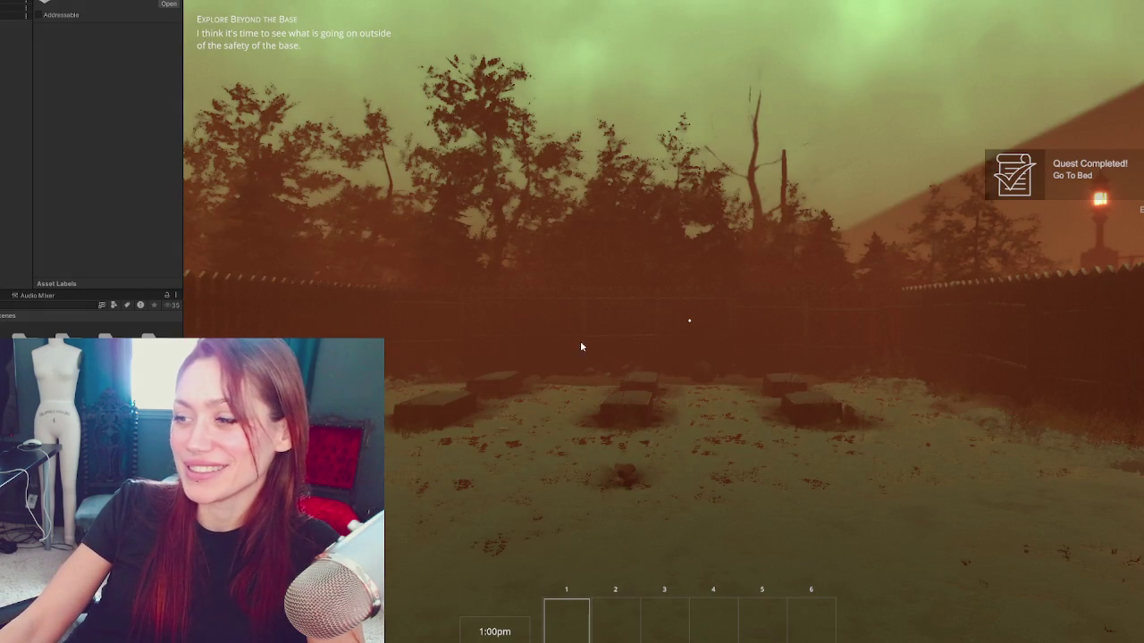
{"action": "key", "text": "w"}
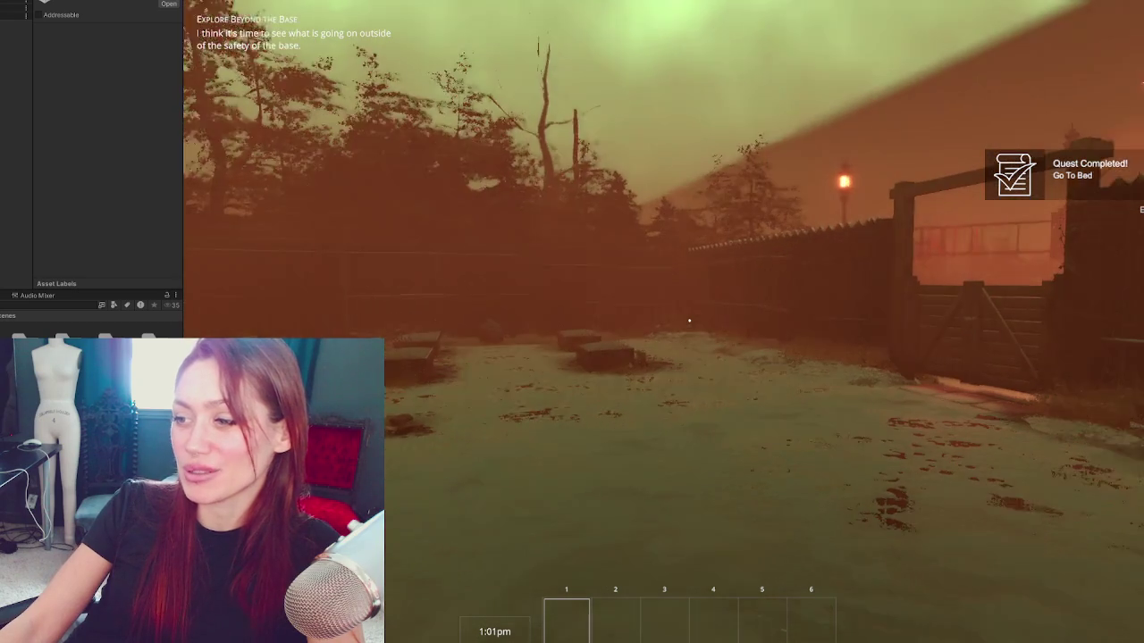
{"action": "mouse_move", "coordinate": [689, 320]}
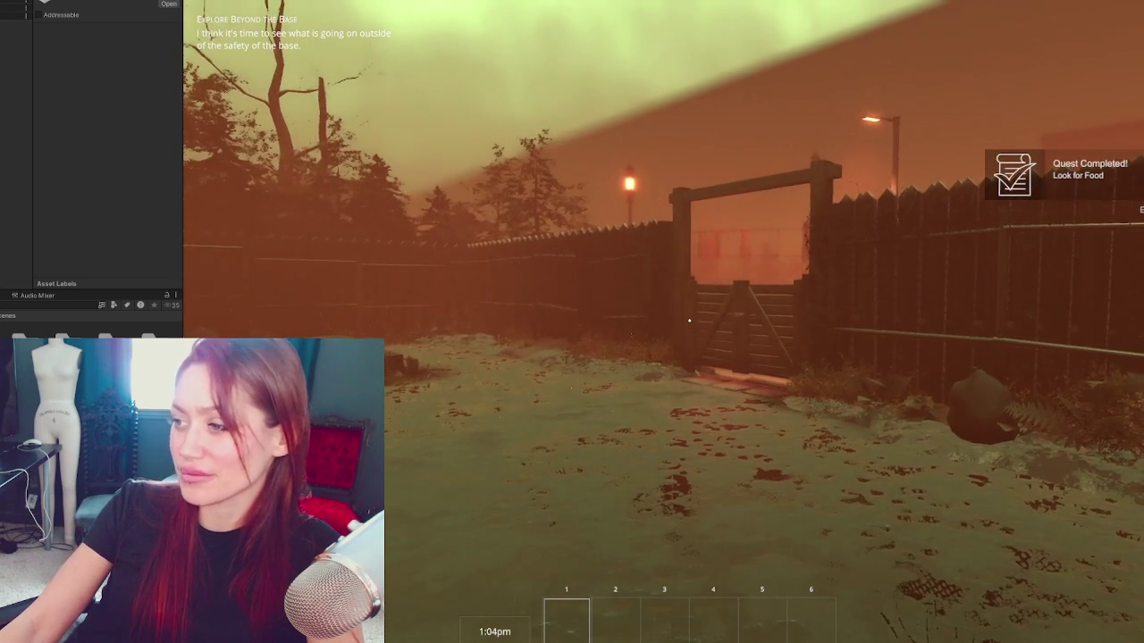
{"action": "key", "text": "w"}
{"action": "key", "text": "w"}
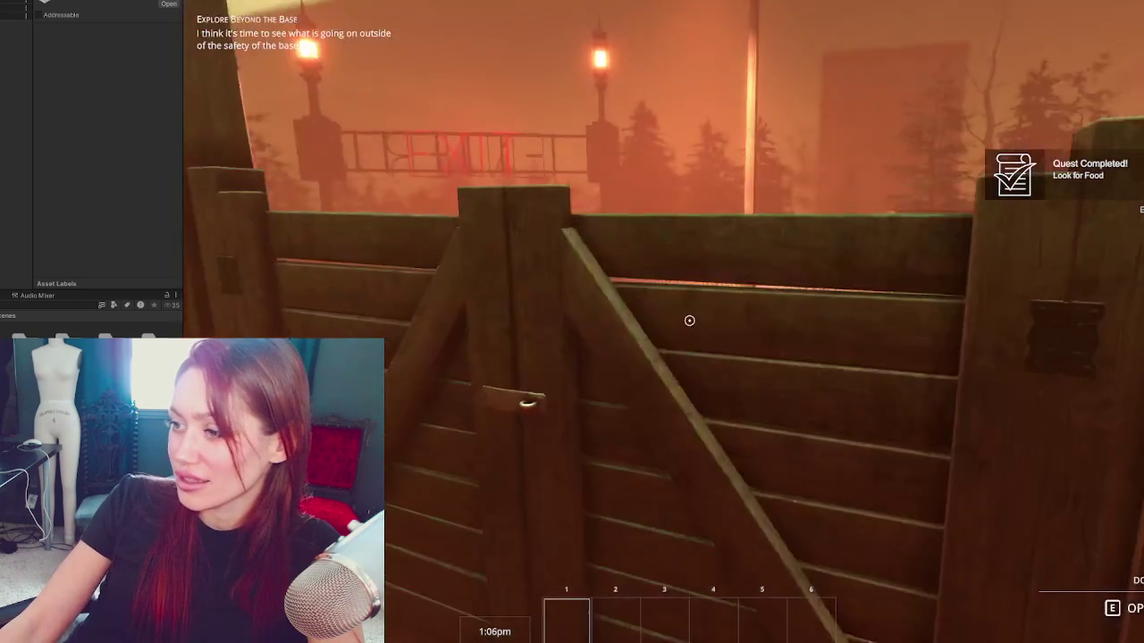
{"action": "key", "text": "e"}
{"action": "key", "text": "w"}
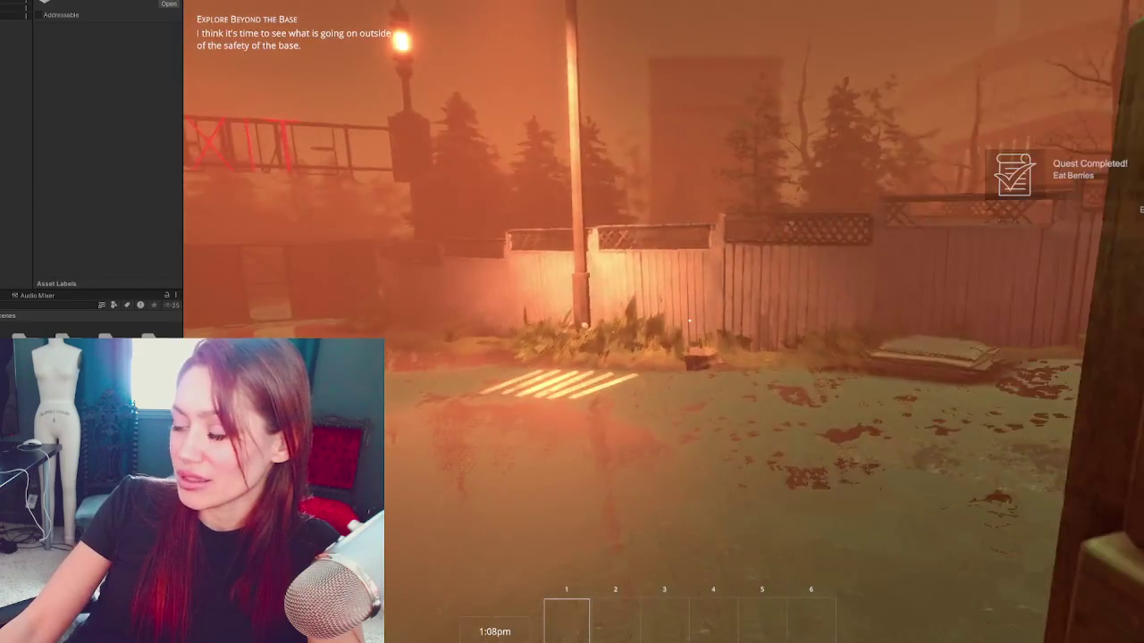
Step: Walk down the street past the guardrail and along the broken path, then open the Stats menu
{"action": "key", "text": "w"}
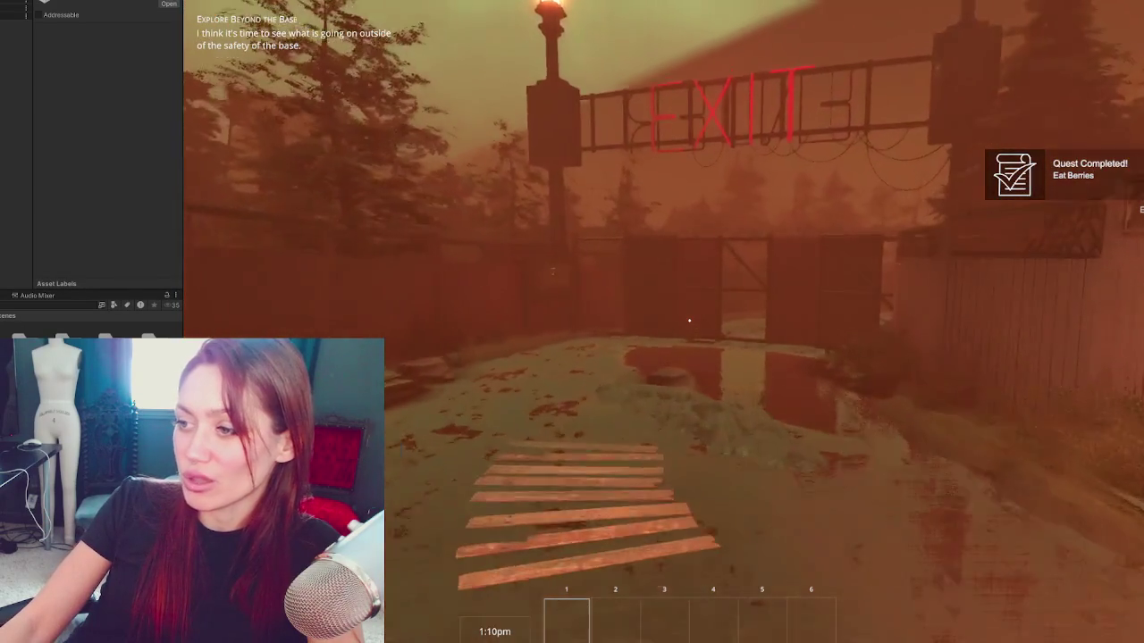
{"action": "key", "text": "w"}
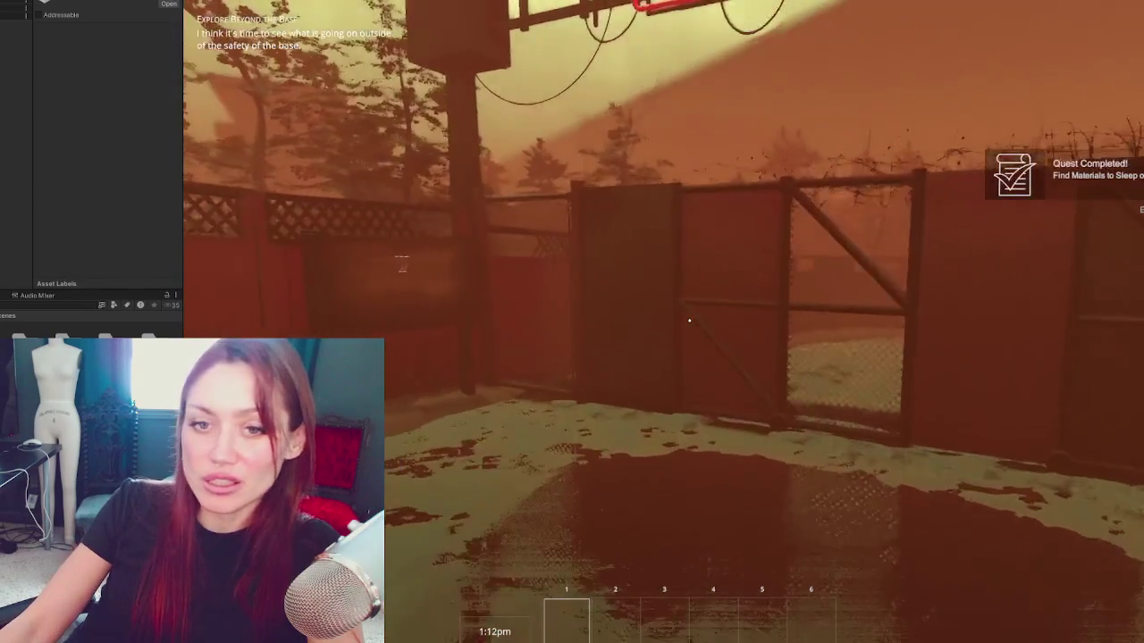
{"action": "key", "text": "w"}
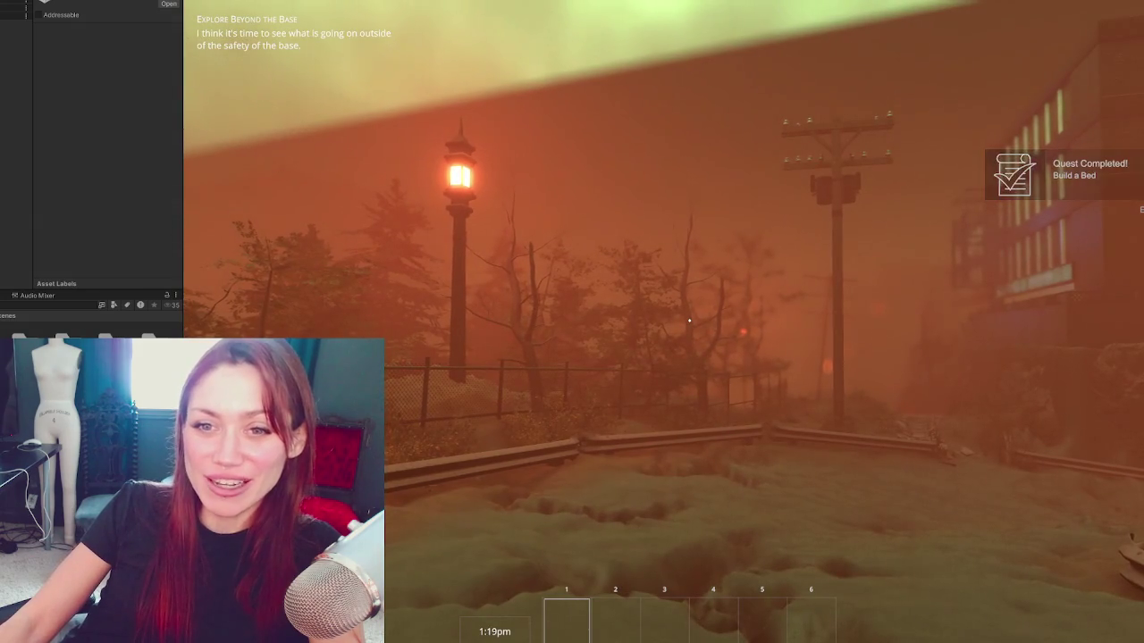
{"action": "key", "text": "w"}
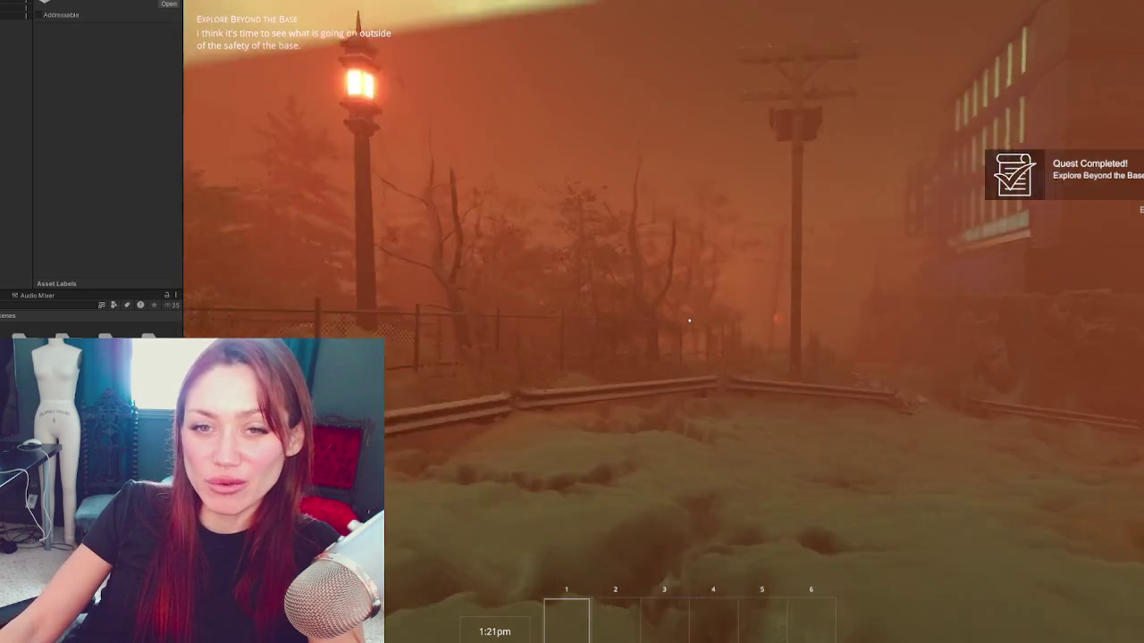
{"action": "key", "text": "w"}
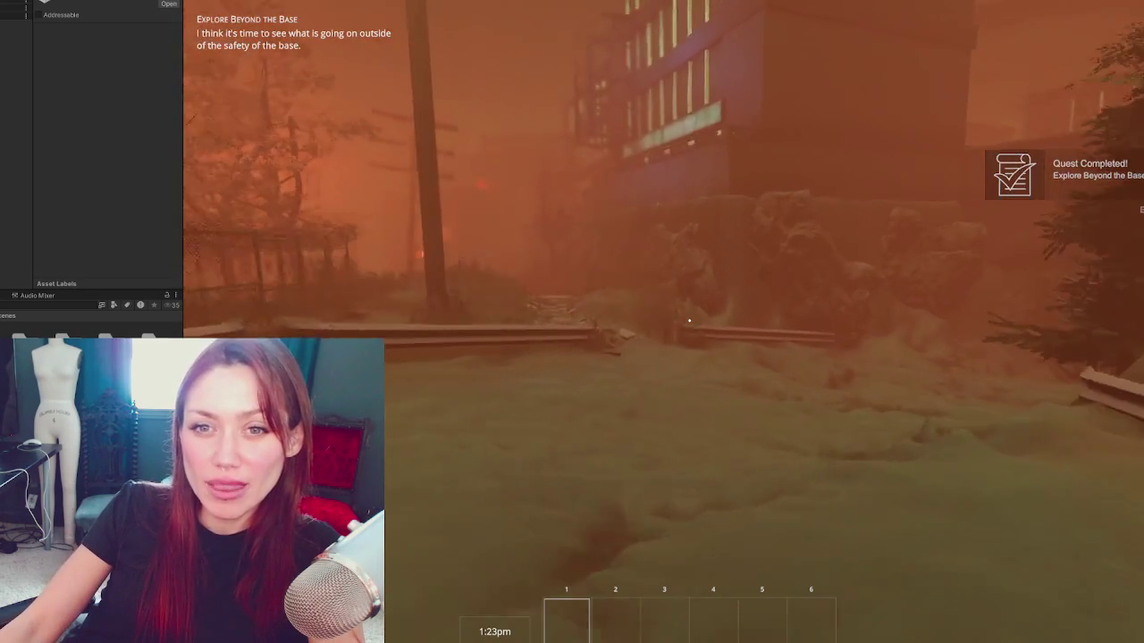
{"action": "key", "text": "w"}
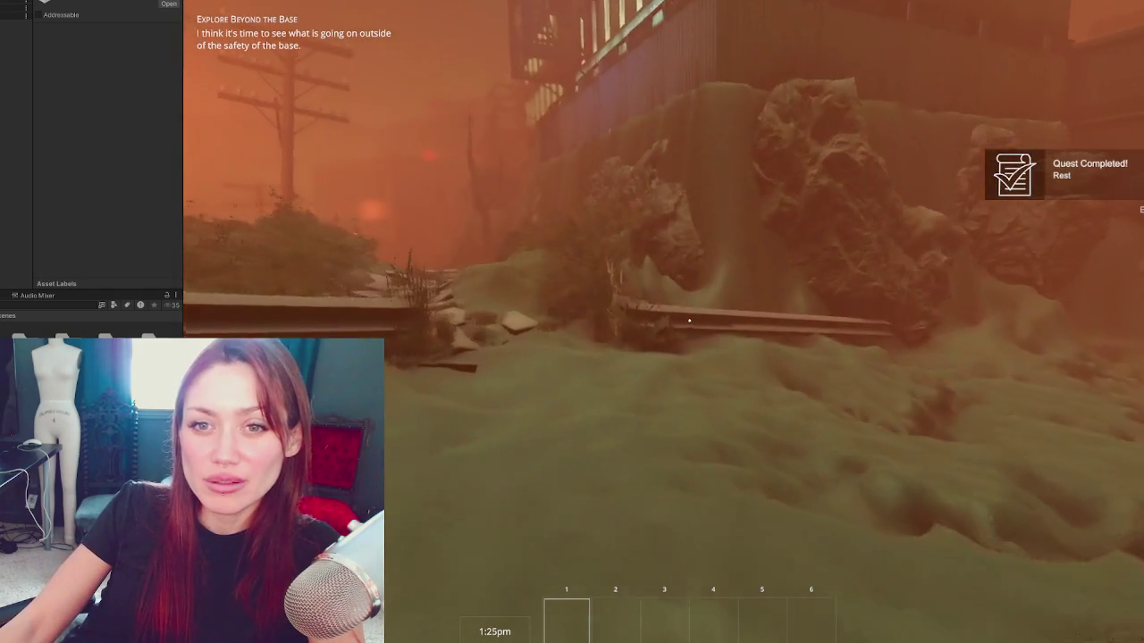
{"action": "key", "text": "w"}
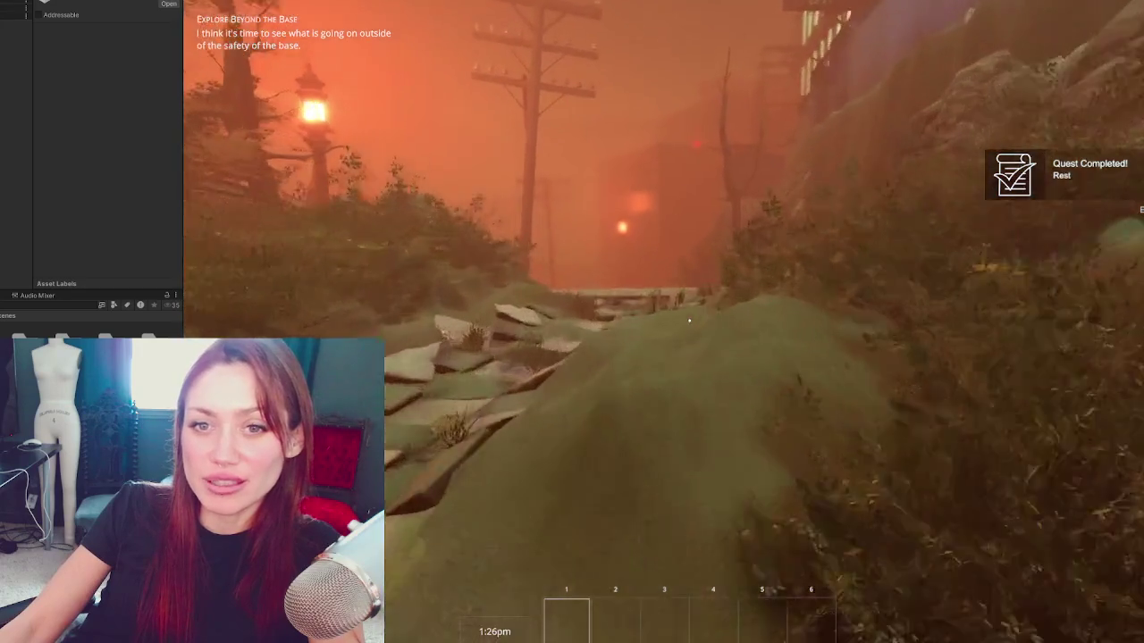
{"action": "key", "text": "w"}
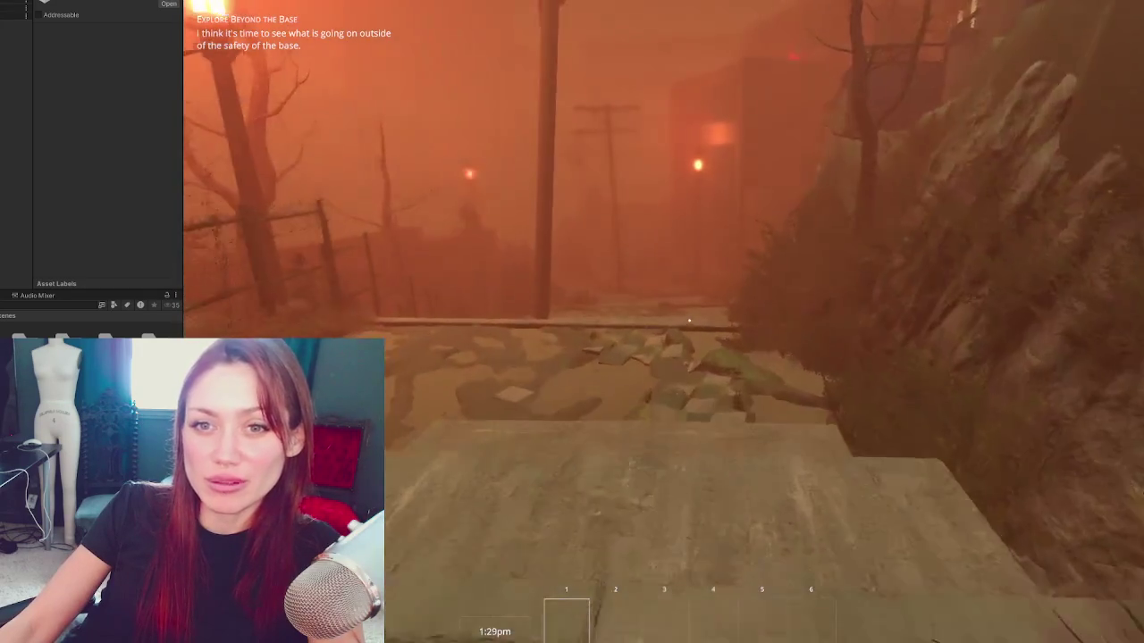
{"action": "key", "text": "w"}
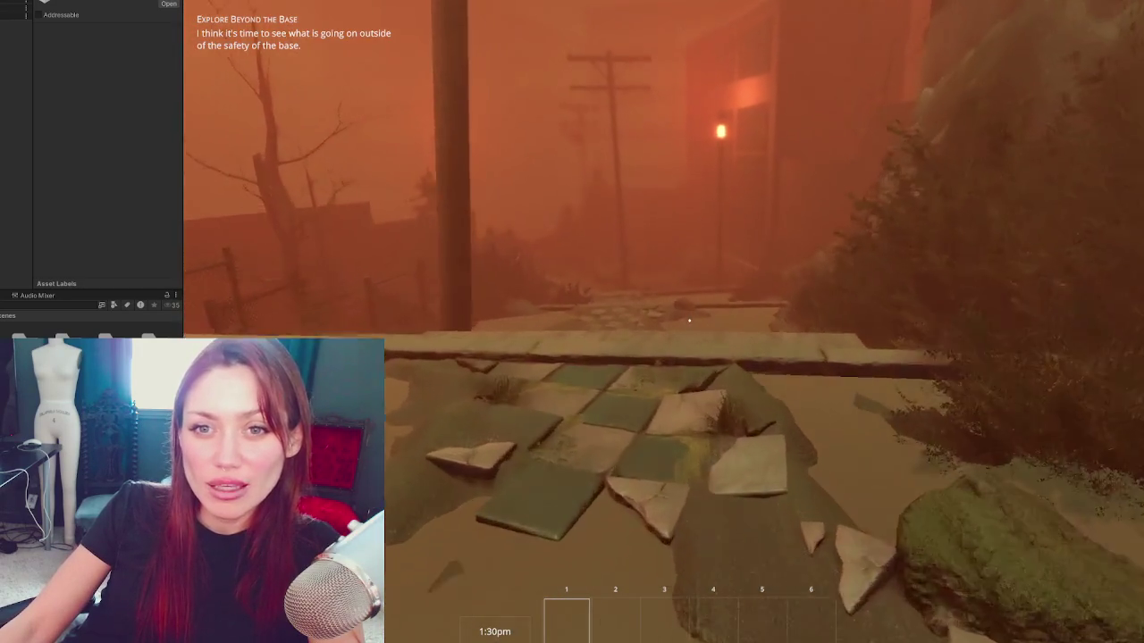
{"action": "key", "text": "w"}
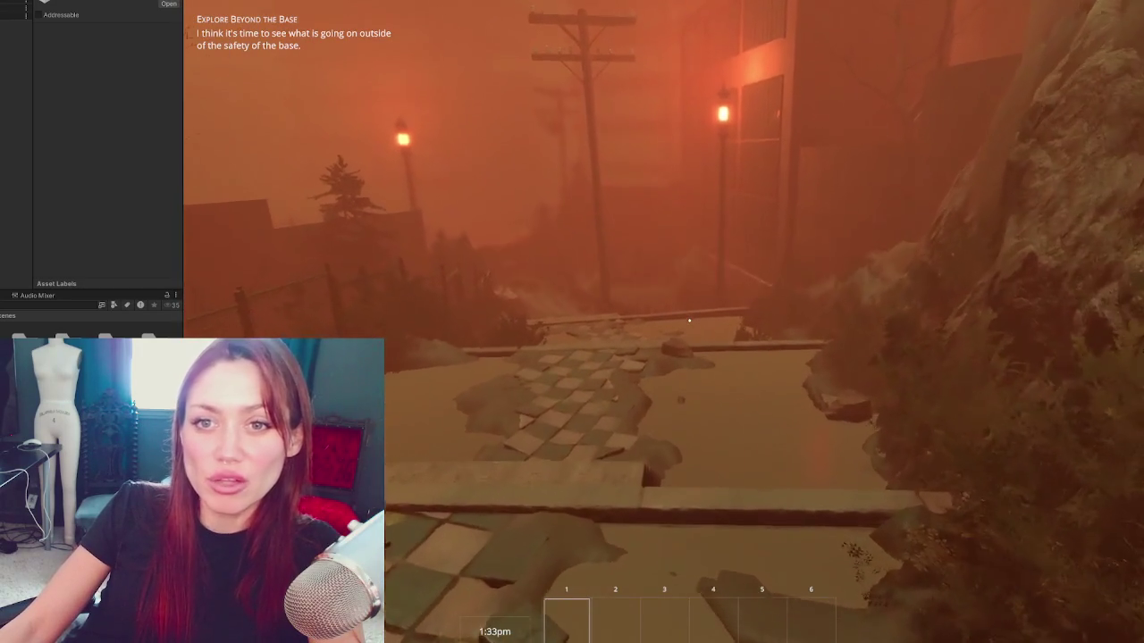
{"action": "key", "text": "Escape"}
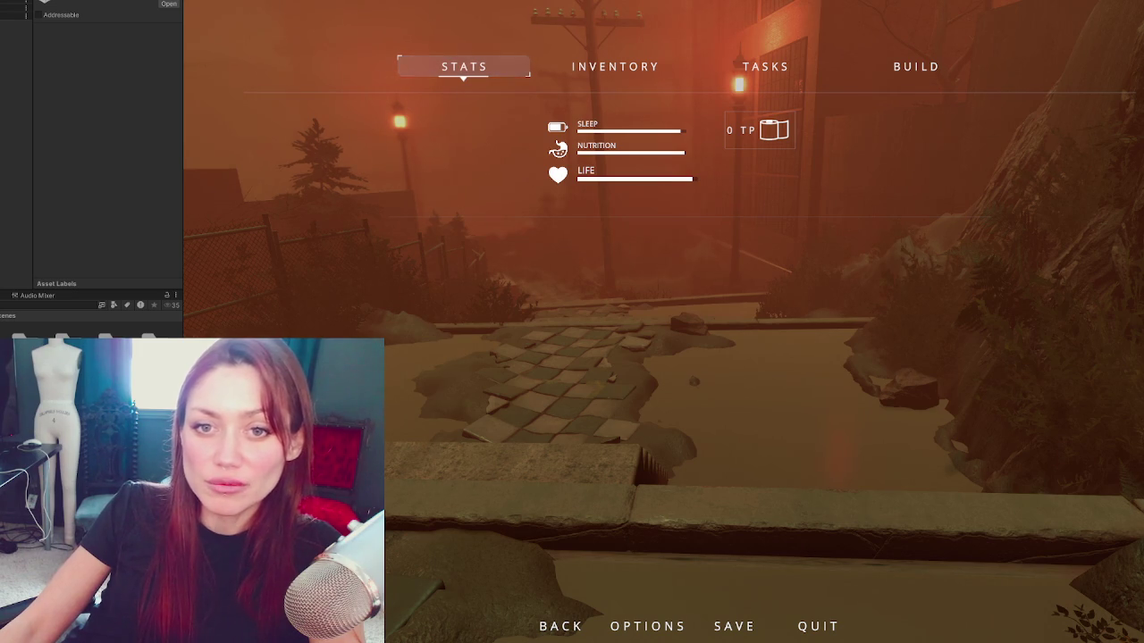
Step: Resume play and walk through the bushes to the chain-link fence, jumping to look over it
{"action": "key", "text": "Escape"}
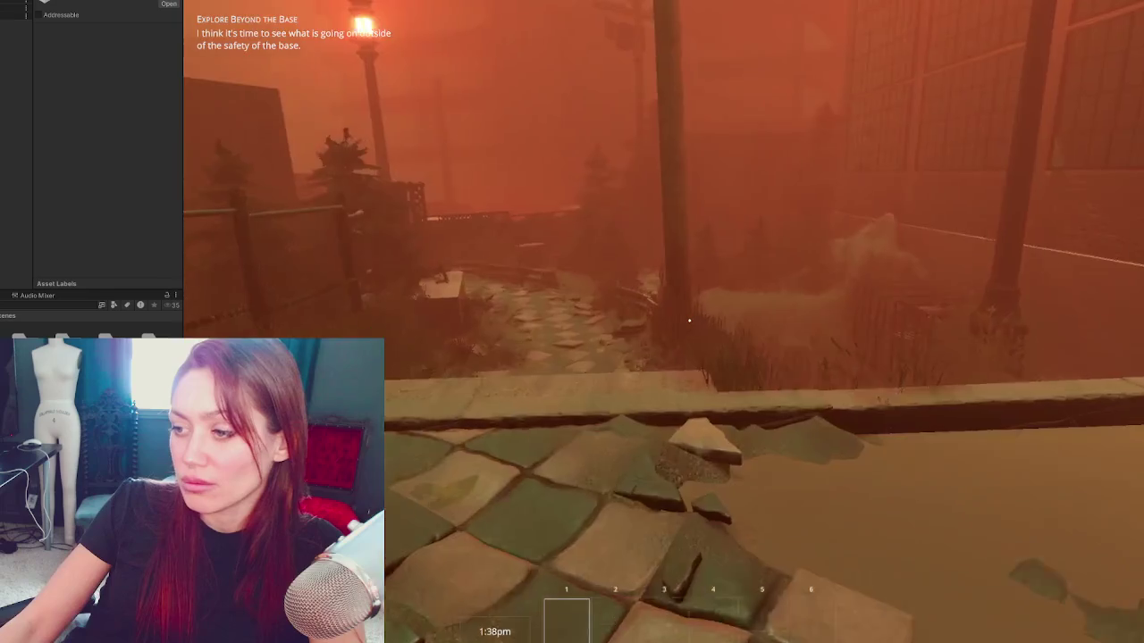
{"action": "key", "text": "w"}
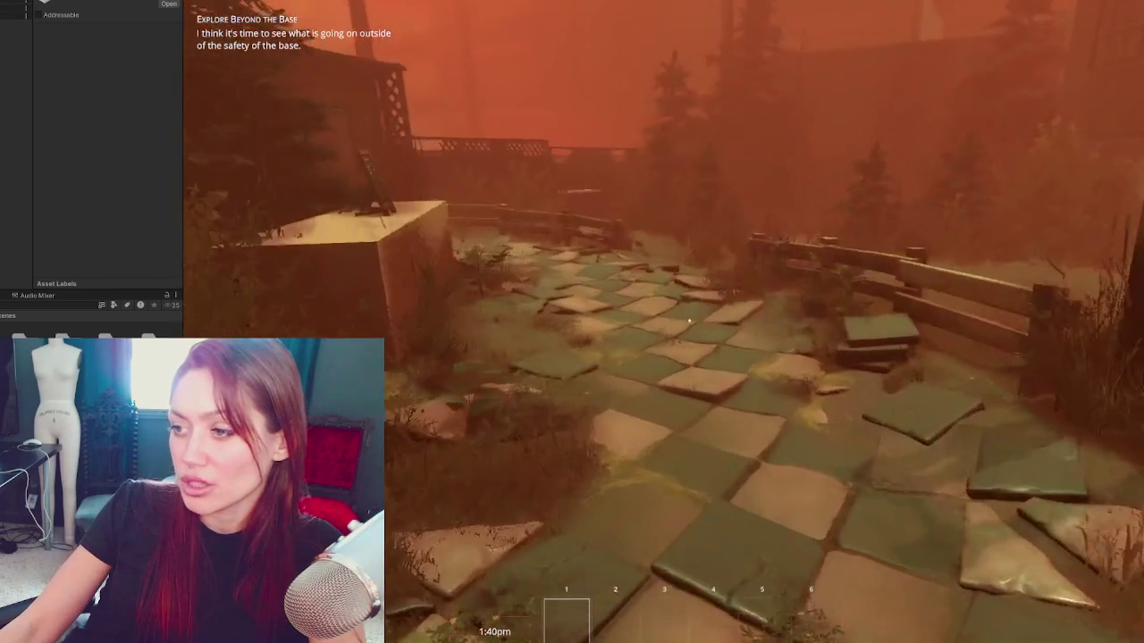
{"action": "key", "text": "w"}
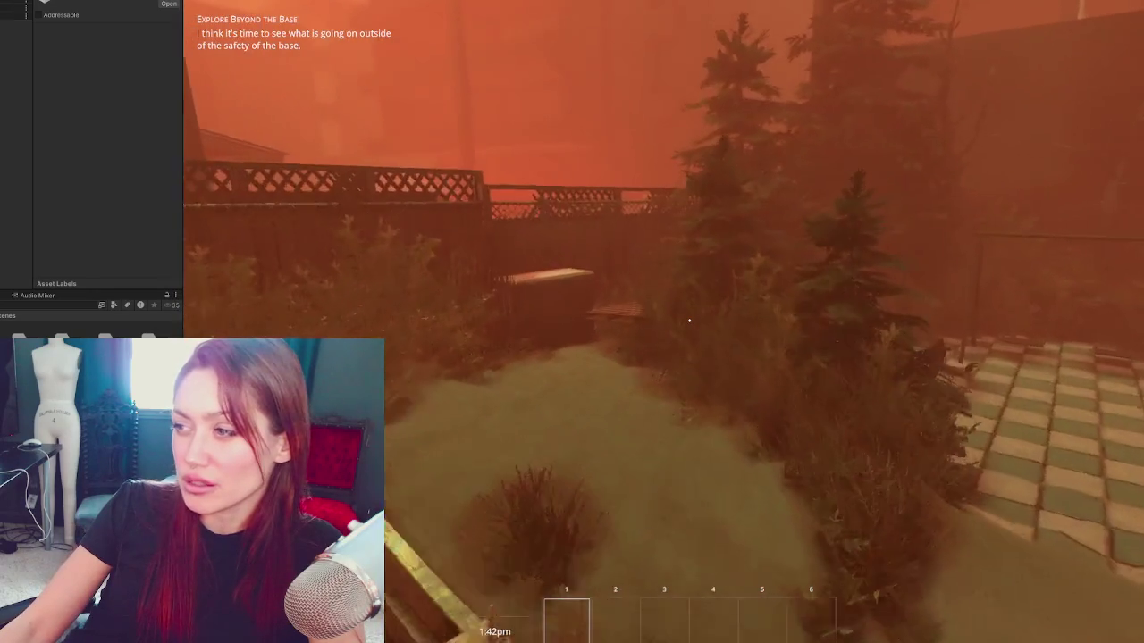
{"action": "key", "text": "w"}
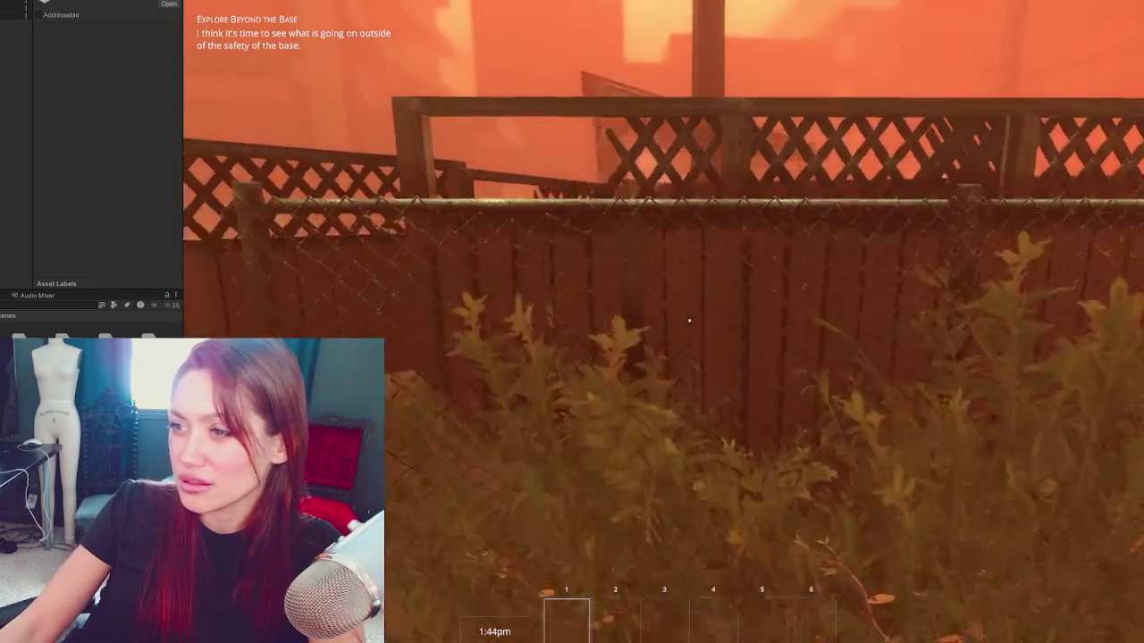
{"action": "key", "text": "space"}
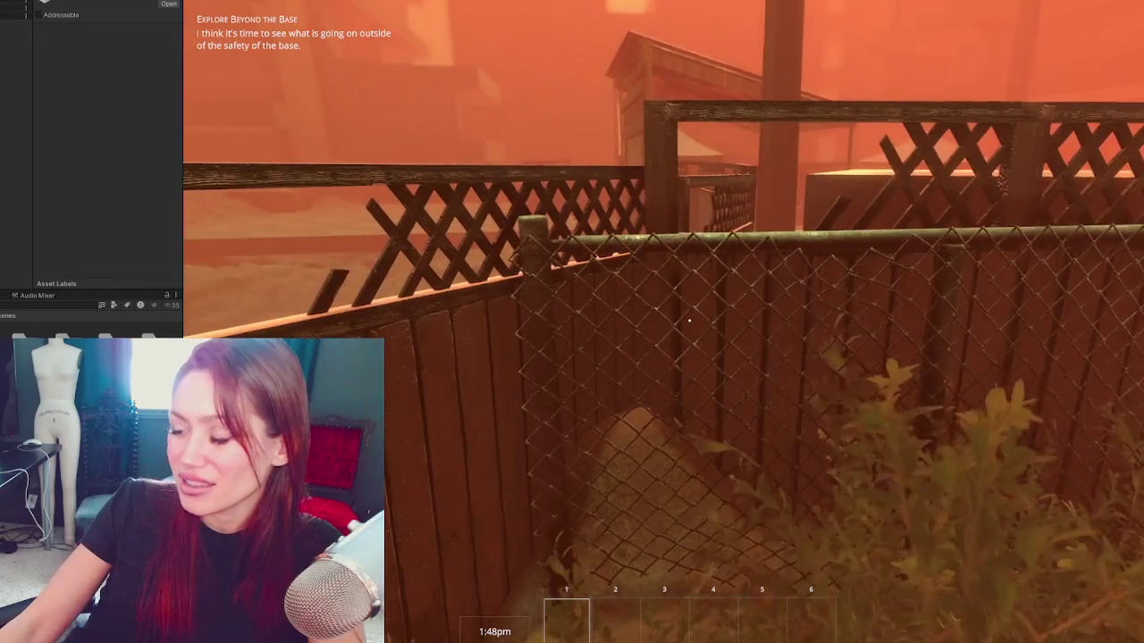
{"action": "key", "text": "space"}
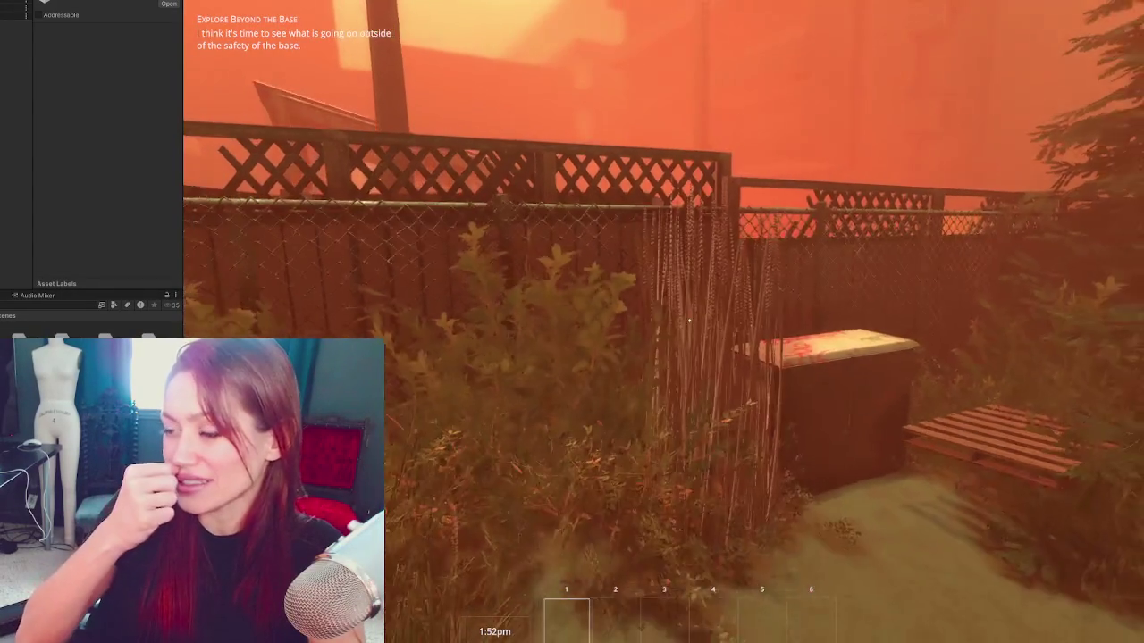
{"action": "key", "text": "w"}
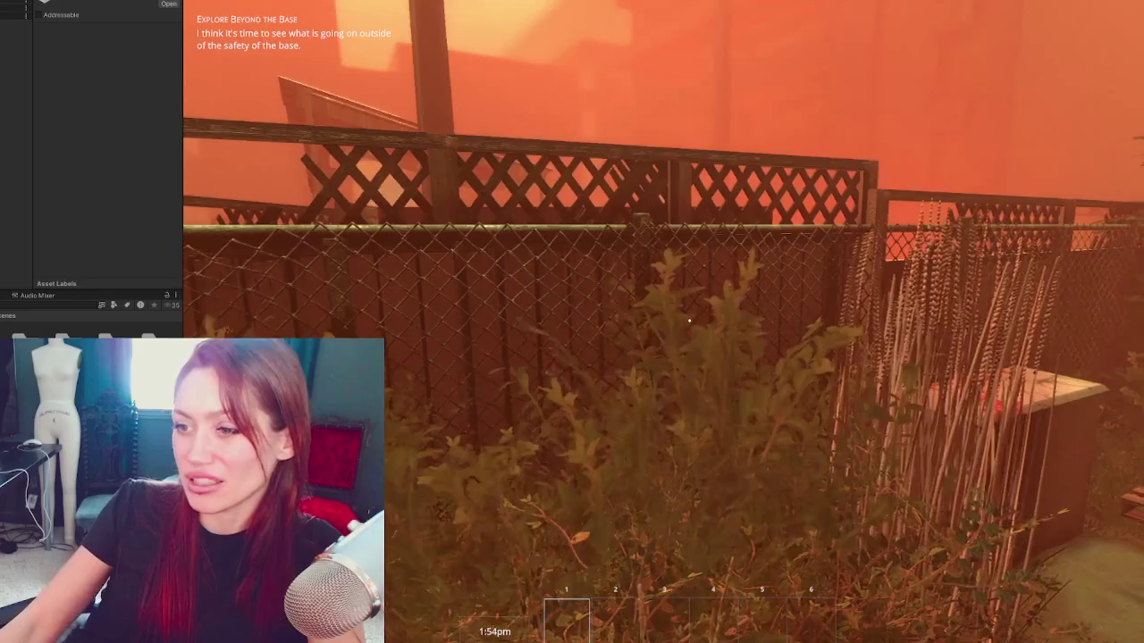
Step: Step back and forth to view the fence panels, then exit Play mode
{"action": "key", "text": "s"}
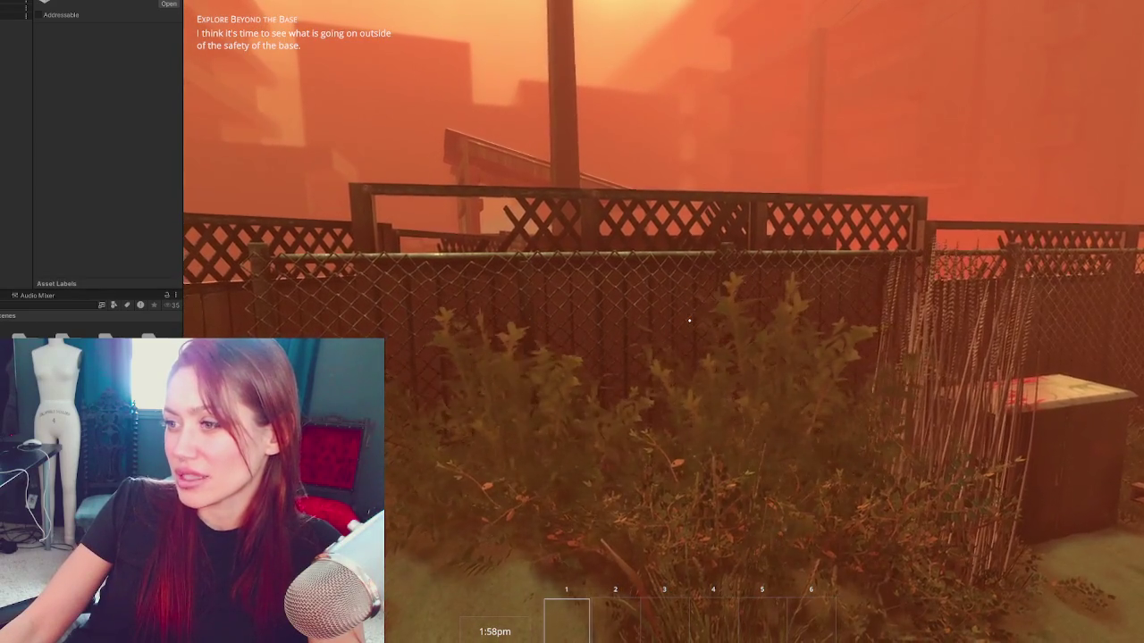
{"action": "key", "text": "w"}
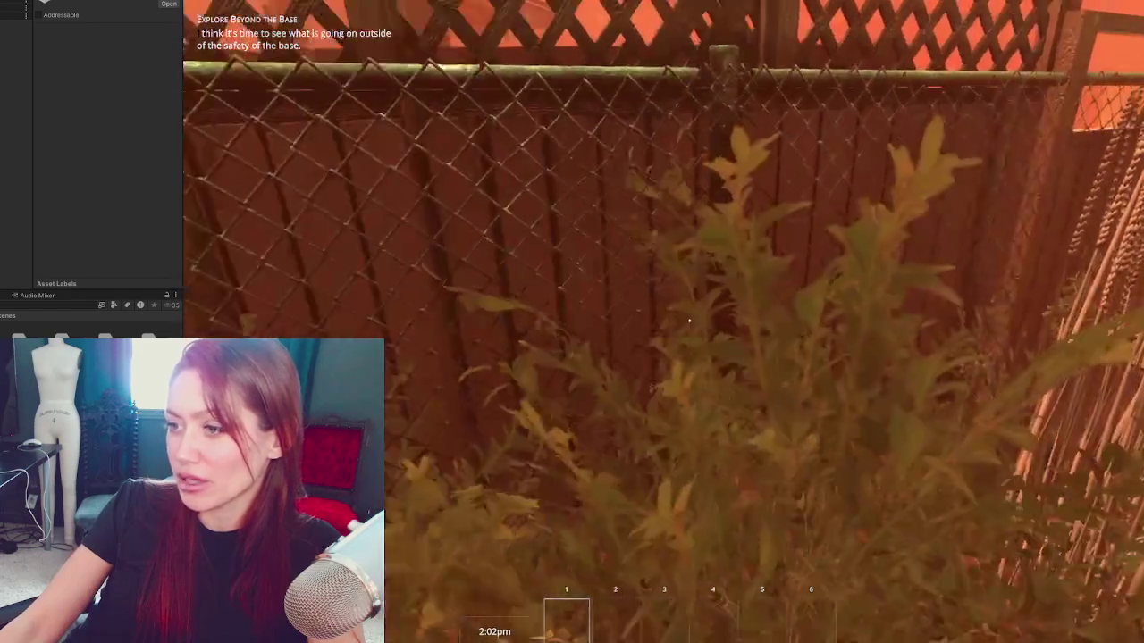
{"action": "key", "text": "s"}
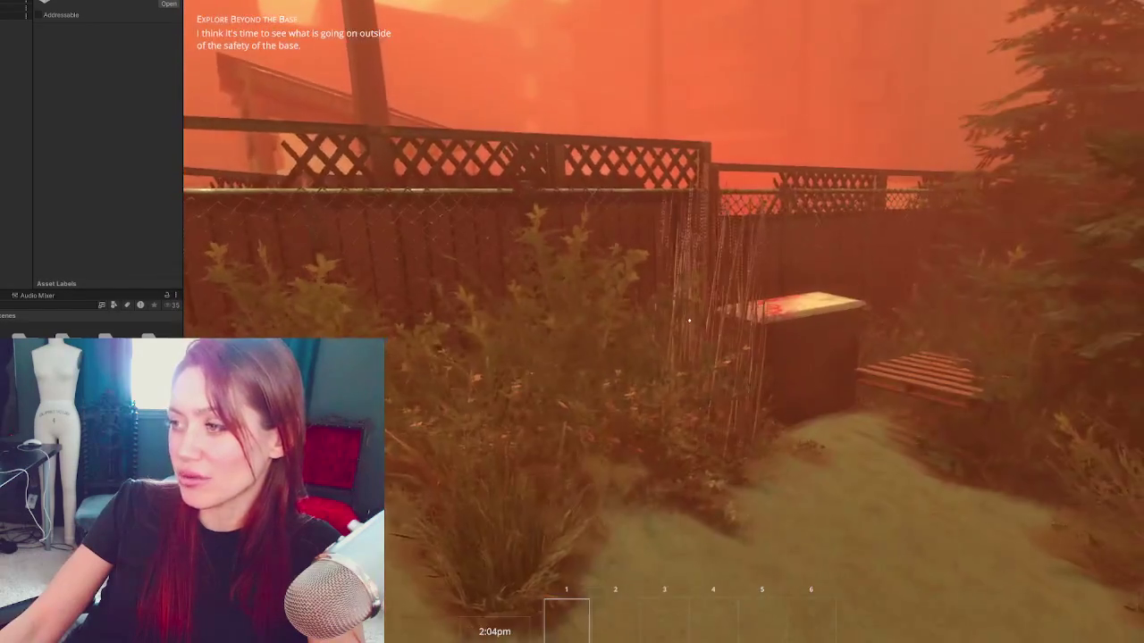
{"action": "key", "text": "w"}
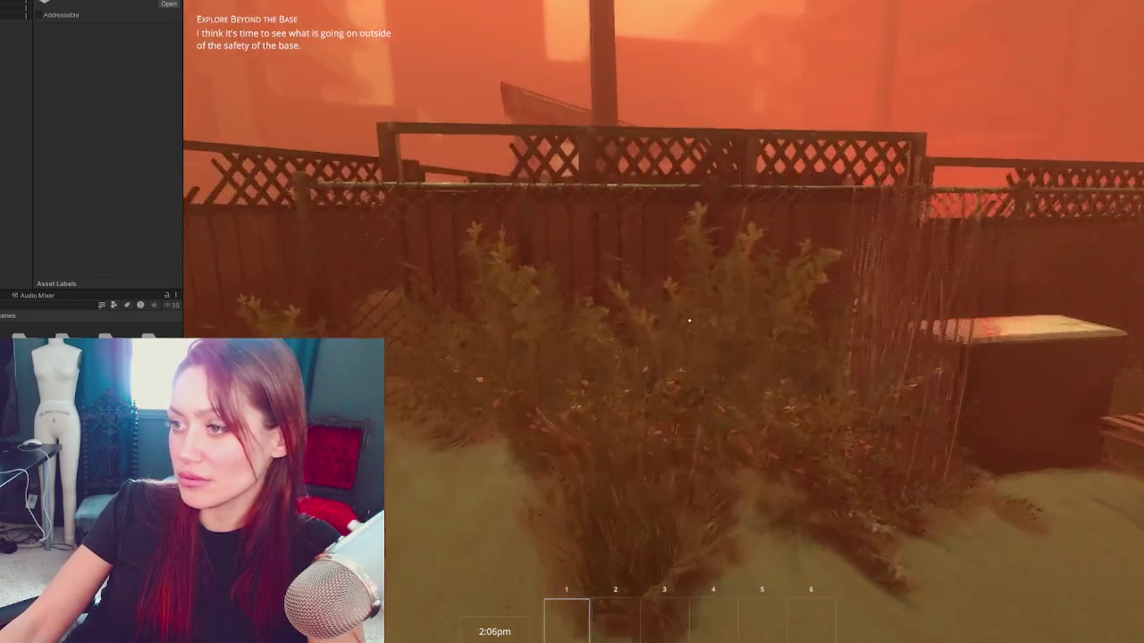
{"action": "key", "text": "Escape"}
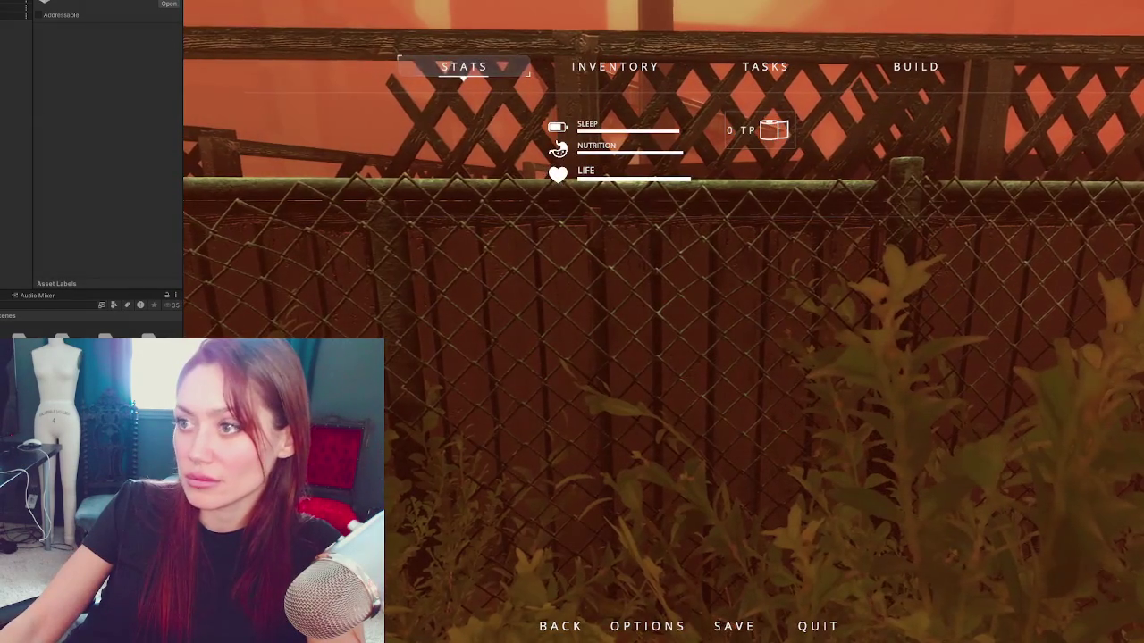
{"action": "key", "text": "Escape"}
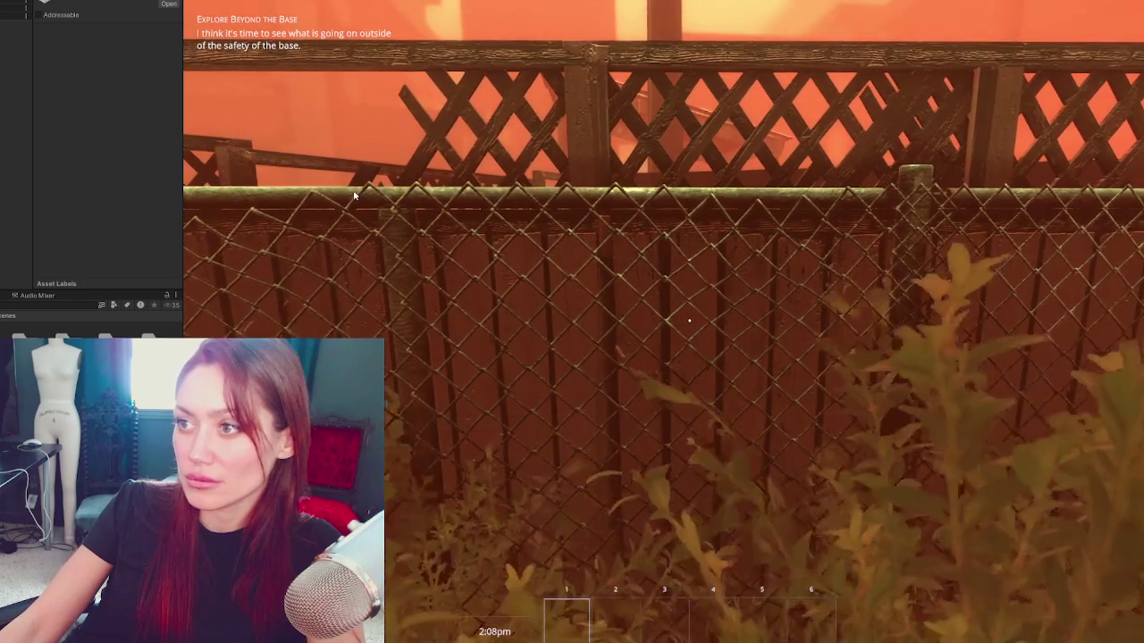
{"action": "key", "text": "ctrl+p"}
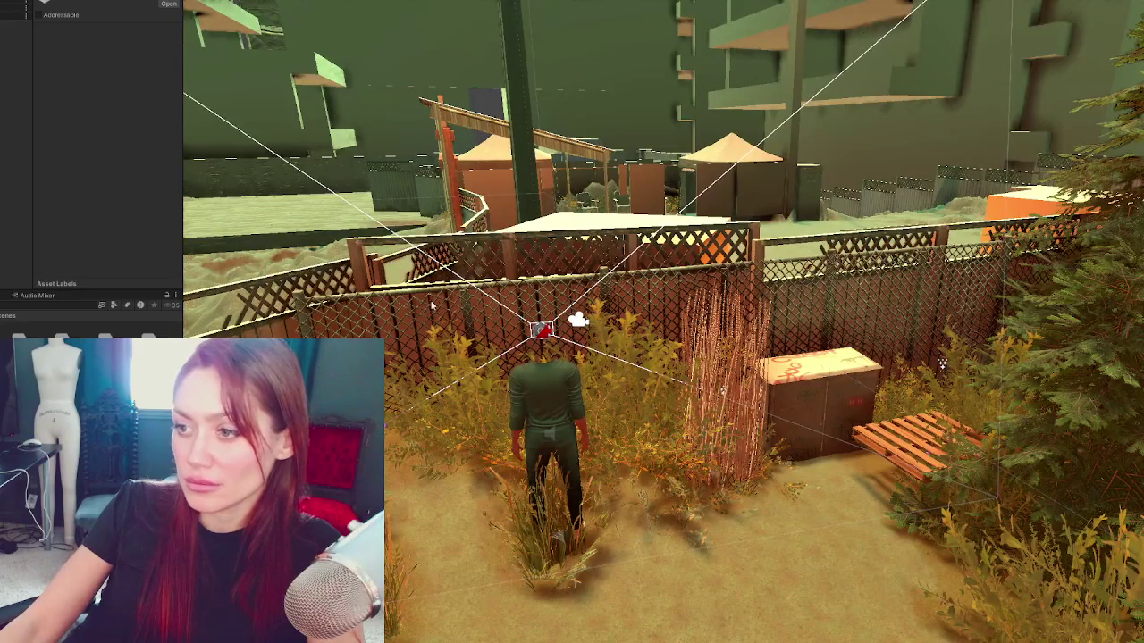
Step: Select the chain-link panel and shift it forward and slightly lower against the wooden fence
{"action": "left_click", "coordinate": [463, 309]}
{"action": "key", "text": "f"}
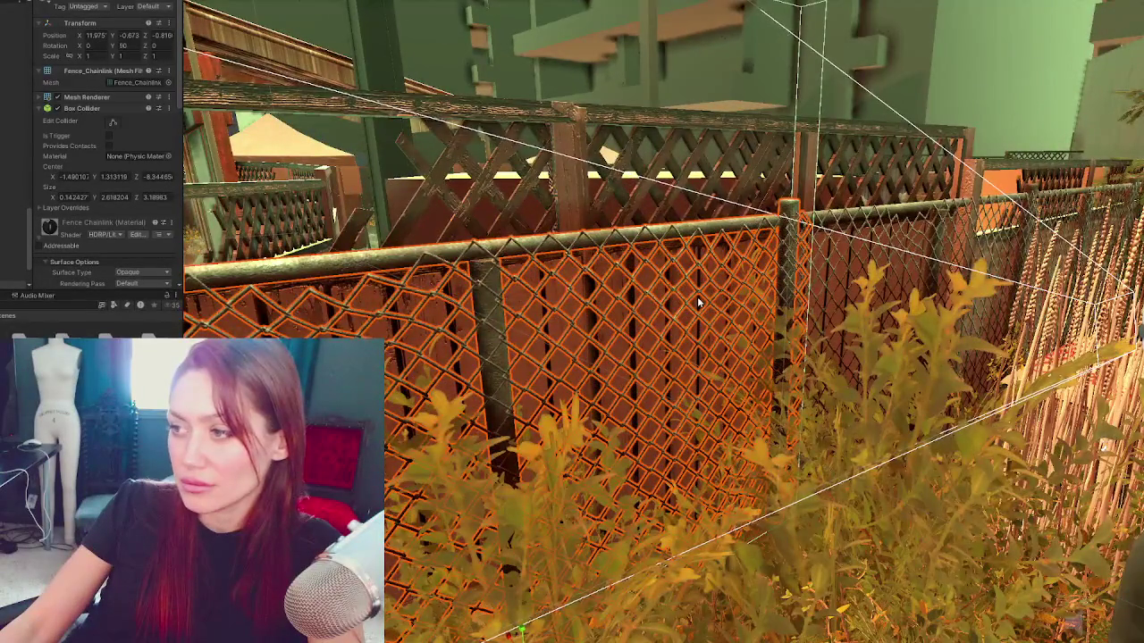
{"action": "left_click_drag", "start_coordinate": [699, 304], "coordinate": [630, 286]}
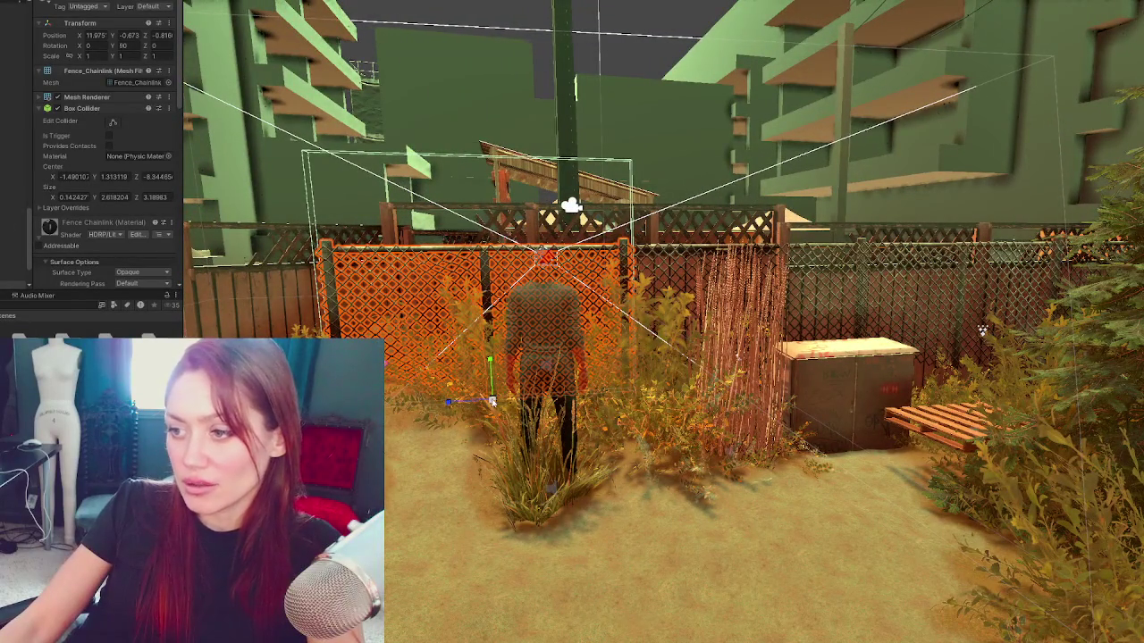
{"action": "mouse_move", "coordinate": [491, 402]}
{"action": "left_mouse_down"}
{"action": "mouse_move", "coordinate": [505, 498]}
{"action": "mouse_move", "coordinate": [563, 418]}
{"action": "left_mouse_up"}
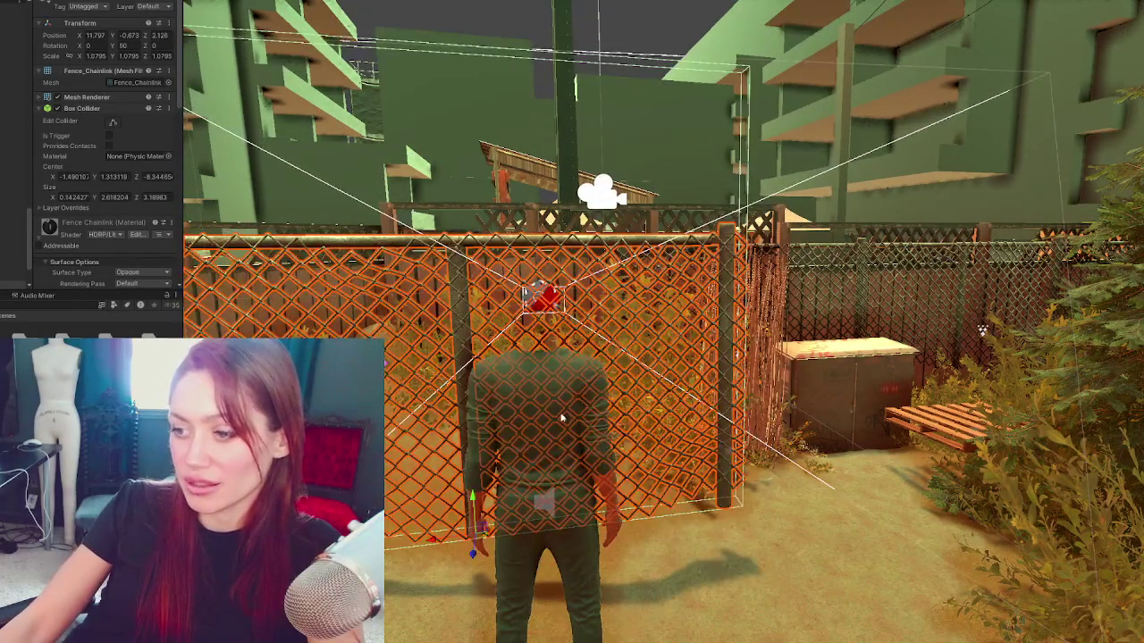
{"action": "key", "text": "f"}
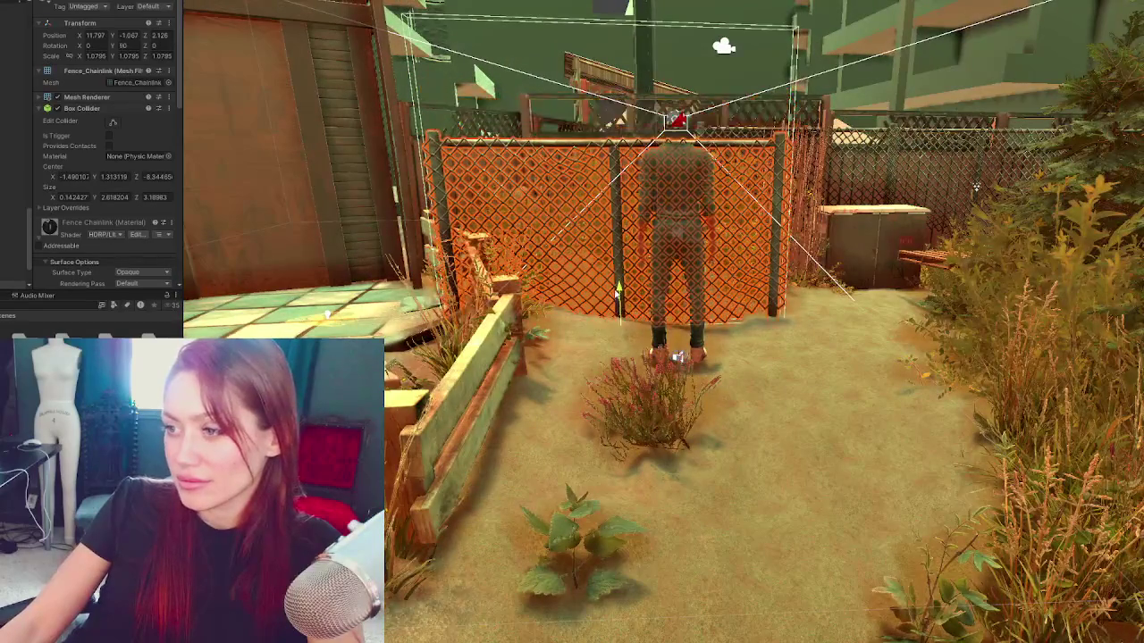
{"action": "left_click_drag", "start_coordinate": [624, 335], "coordinate": [626, 370]}
{"action": "left_click_drag", "start_coordinate": [627, 314], "coordinate": [627, 321]}
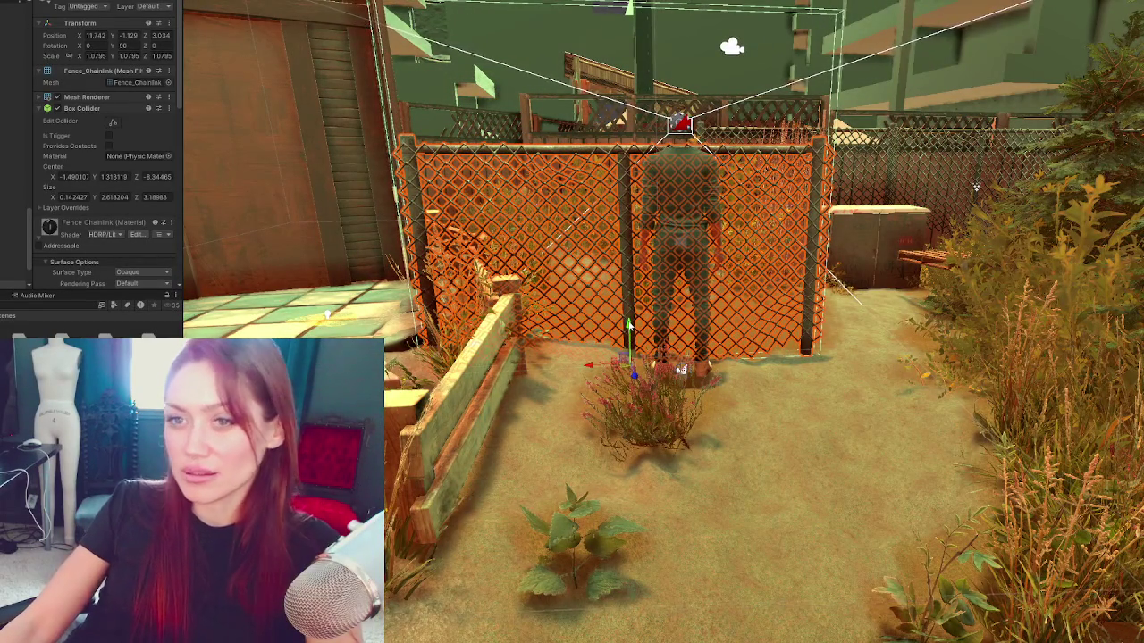
Step: Scale the chain-link panel uniformly to about 1.1387
{"action": "key", "text": "r"}
{"action": "left_click_drag", "start_coordinate": [630, 366], "coordinate": [631, 365]}
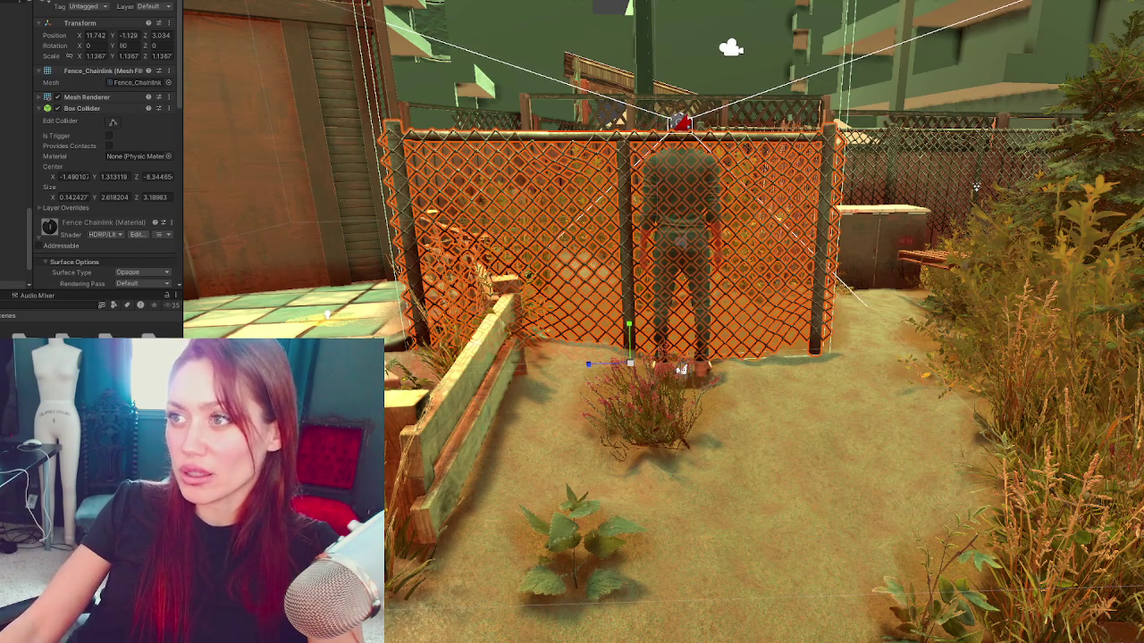
{"action": "key", "text": "Return"}
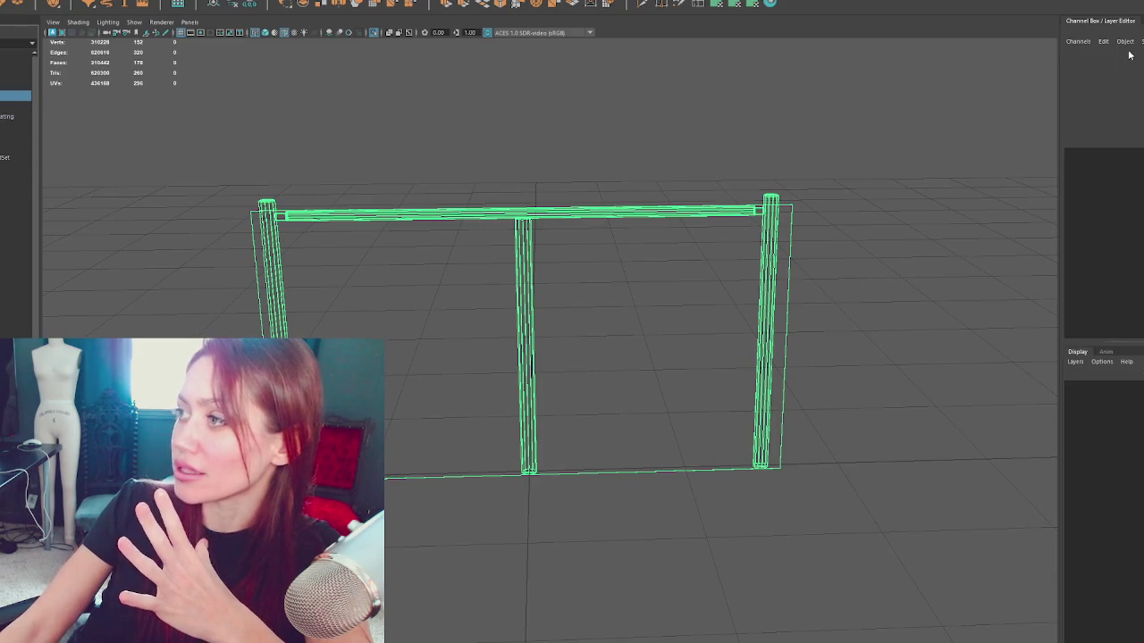
Step: Show Fence_Chainlink's translate, rotate and scale values in Maya's Channel Box
{"action": "key", "text": "ctrl+a"}
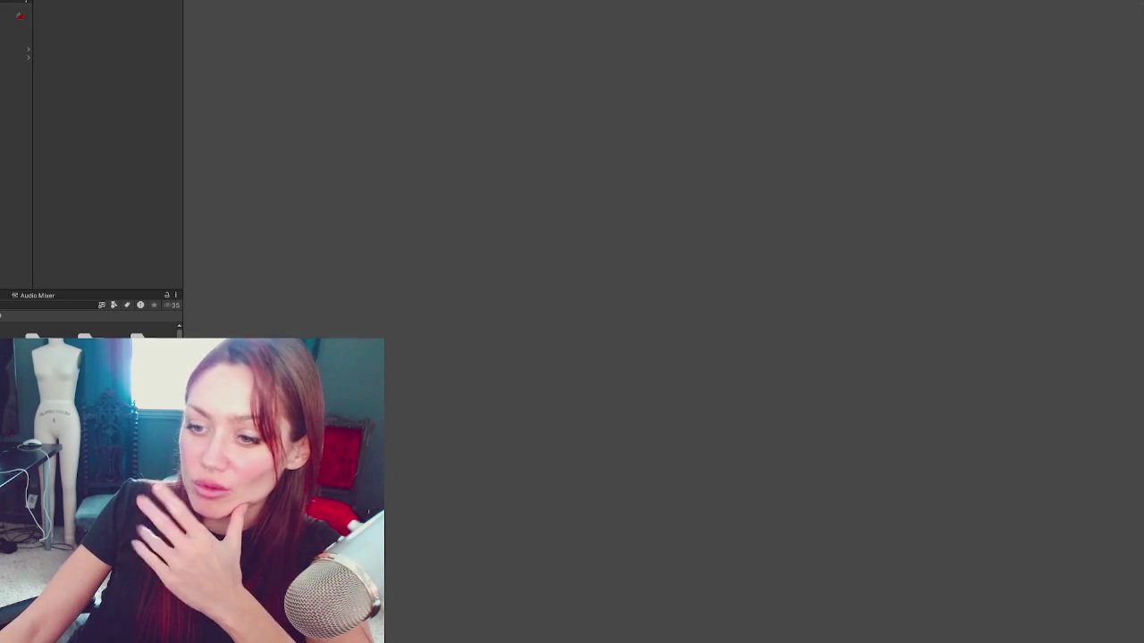
Step: Find and select the FenceChainlink model in the Project window
{"action": "scroll", "coordinate": [89, 326], "scroll_direction": "down", "scroll_amount": 1}
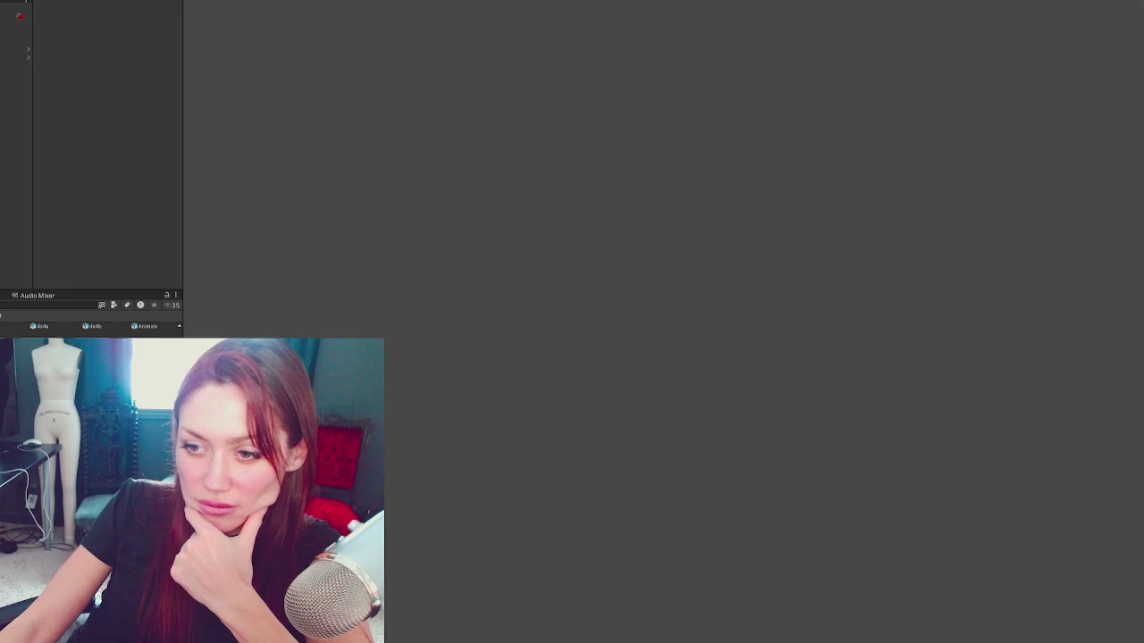
{"action": "scroll", "coordinate": [90, 326], "scroll_direction": "down", "scroll_amount": 1}
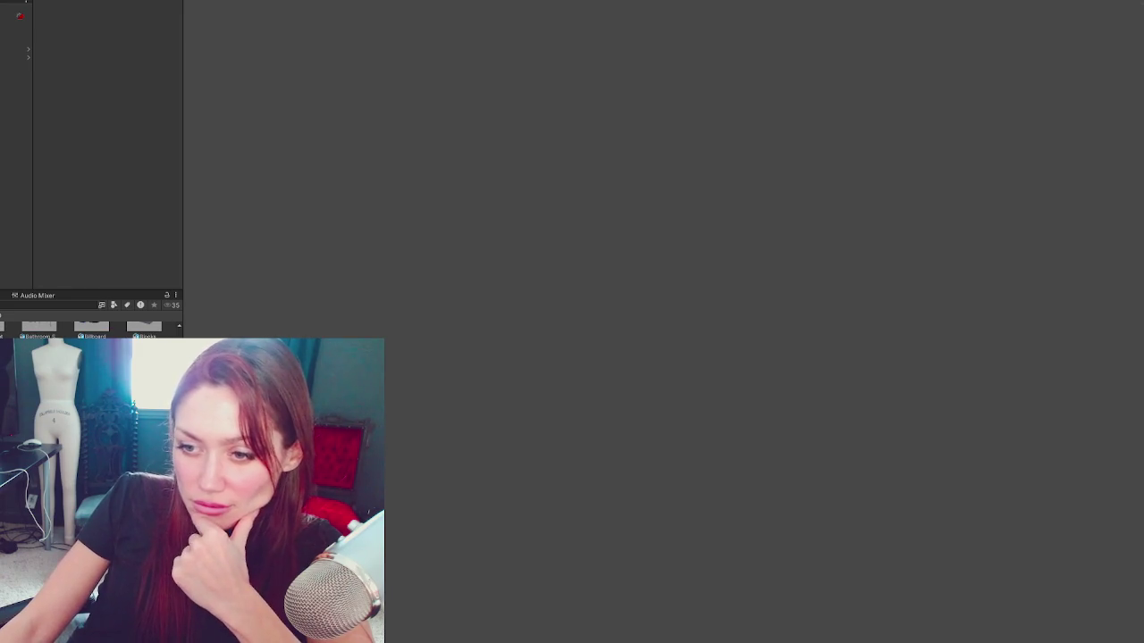
{"action": "left_click", "coordinate": [41, 305]}
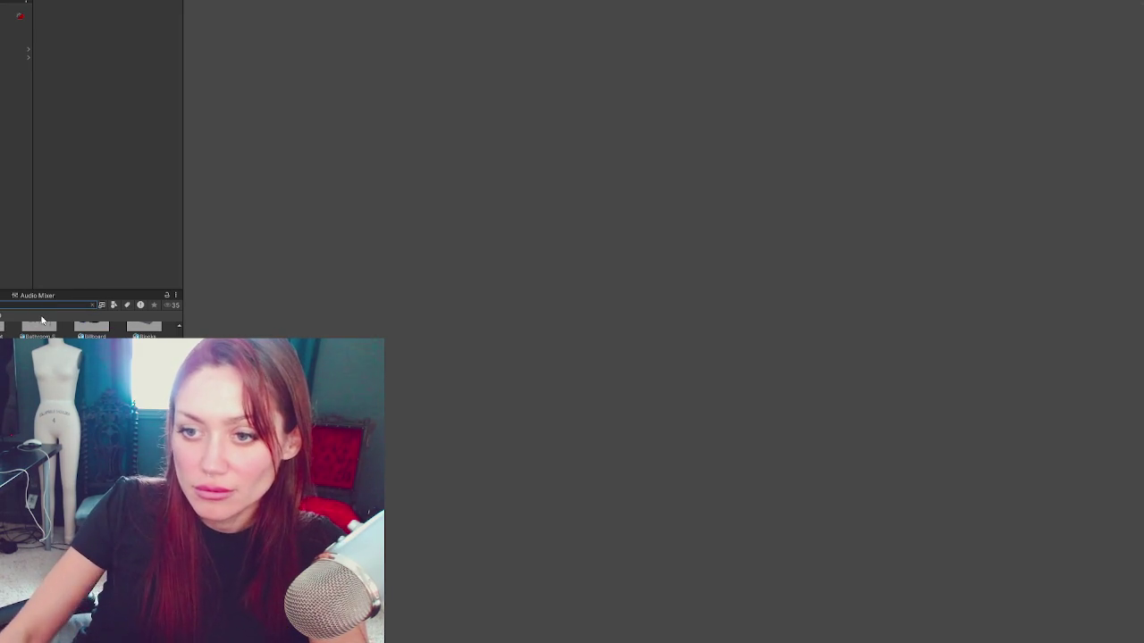
{"action": "type", "text": "water"}
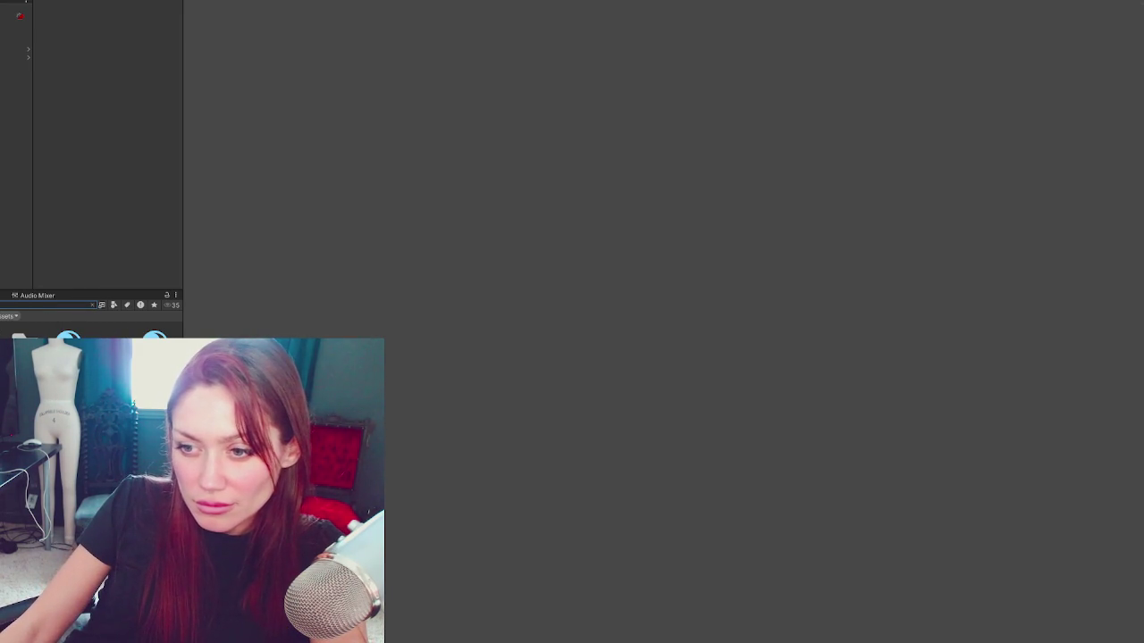
{"action": "left_click", "coordinate": [18, 344]}
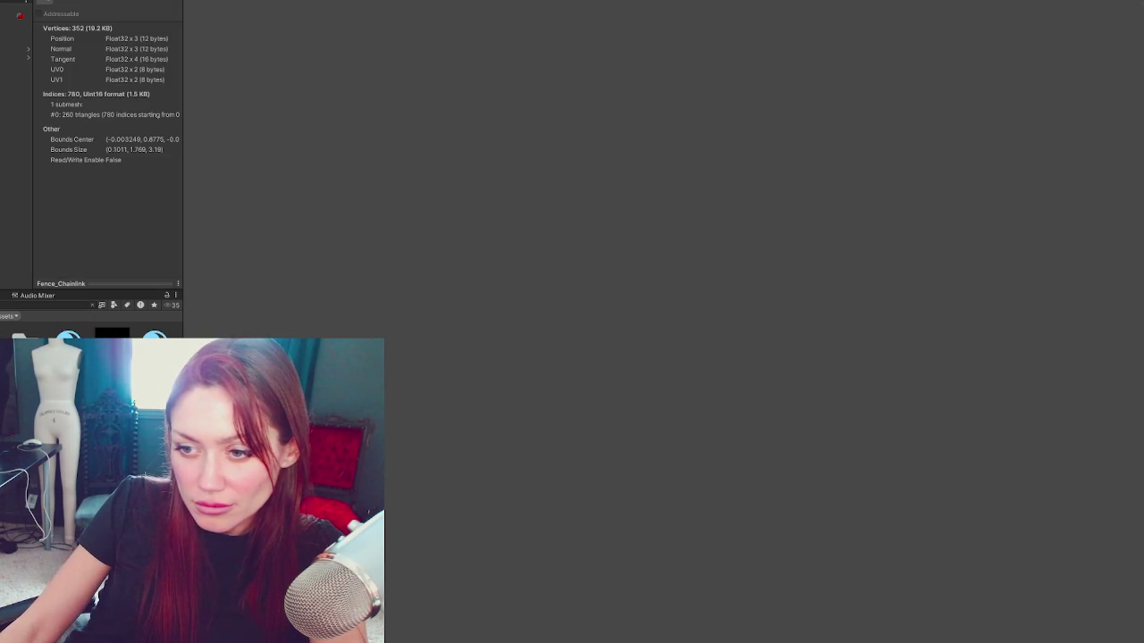
{"action": "left_click", "coordinate": [92, 305]}
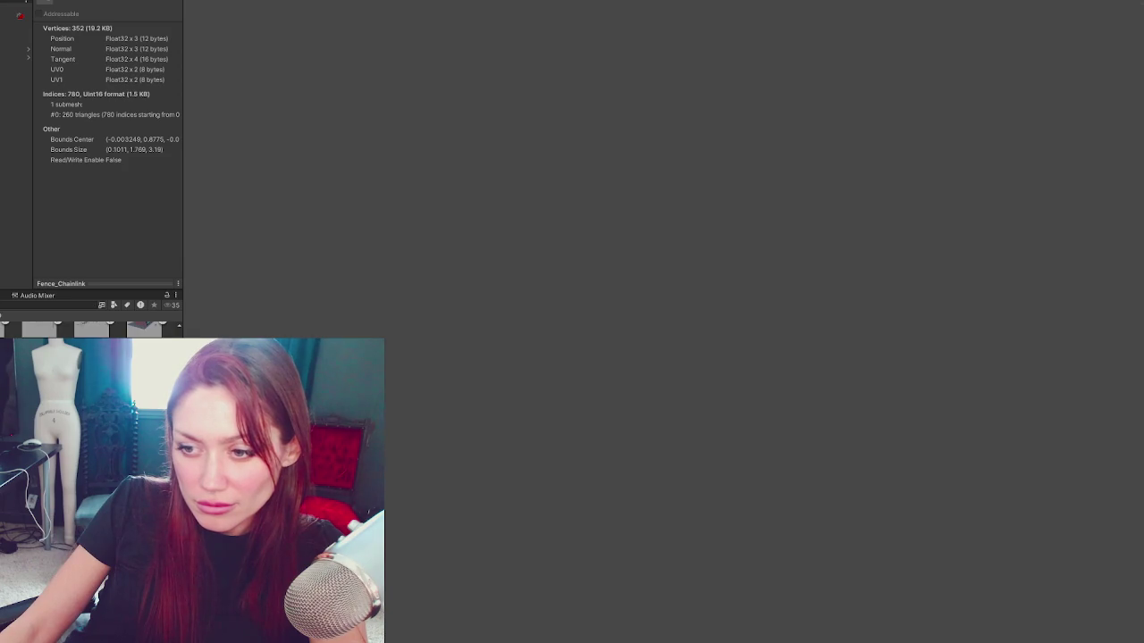
{"action": "left_click", "coordinate": [40, 328]}
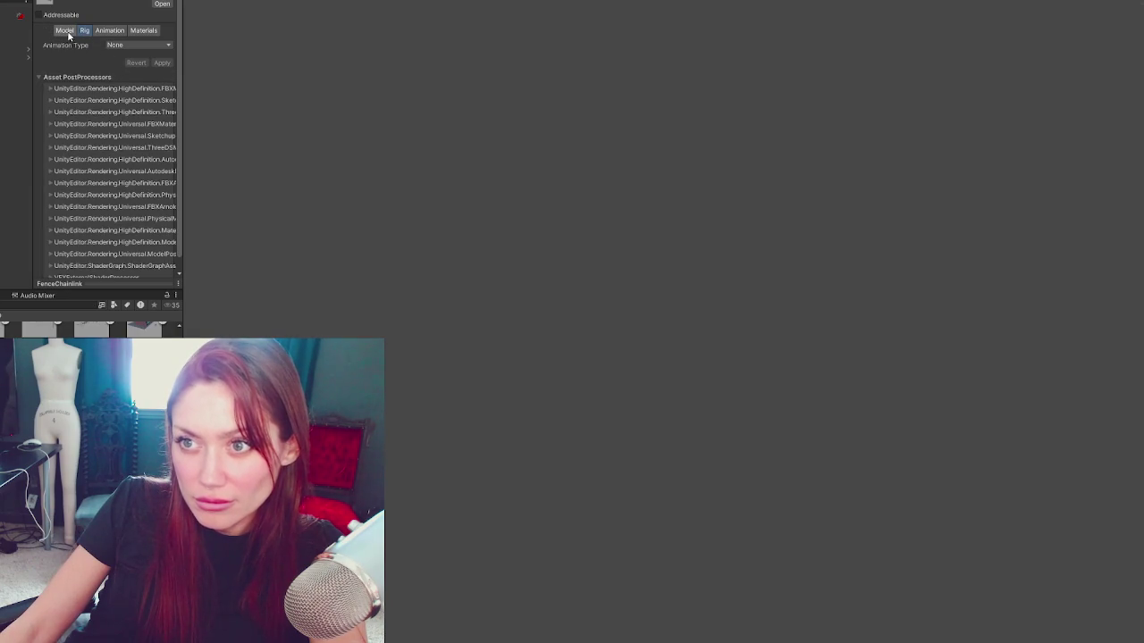
Step: Set the model's import Scale Factor to 1.135 and apply it
{"action": "left_click", "coordinate": [64, 30]}
{"action": "left_click", "coordinate": [132, 53]}
{"action": "type", "text": "1.135"}
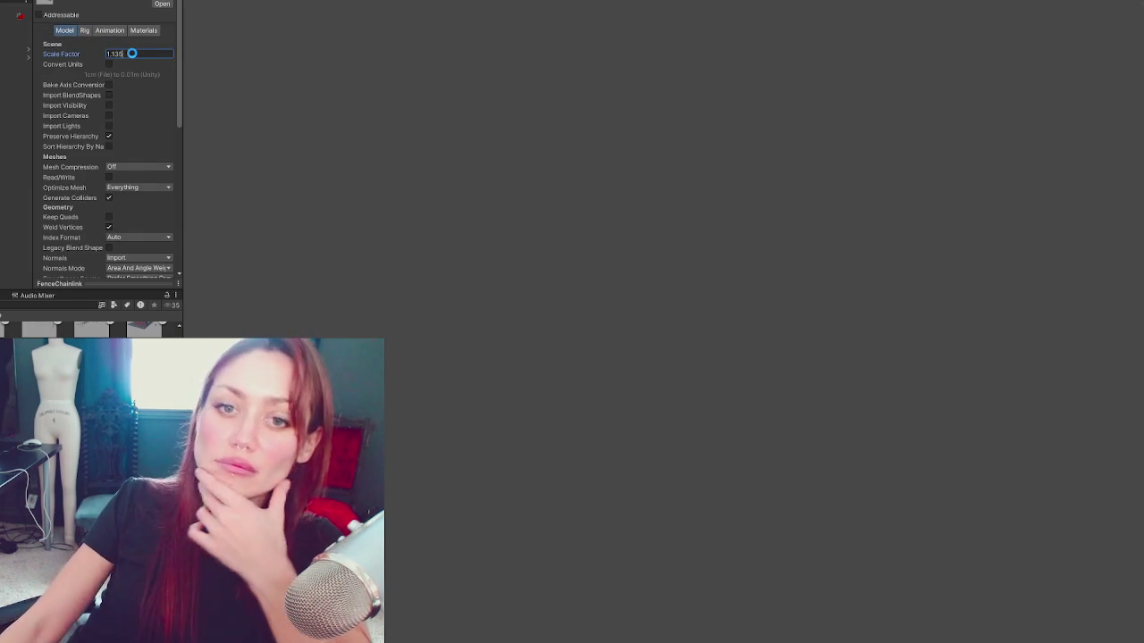
{"action": "scroll", "coordinate": [146, 104], "scroll_direction": "down", "scroll_amount": 3}
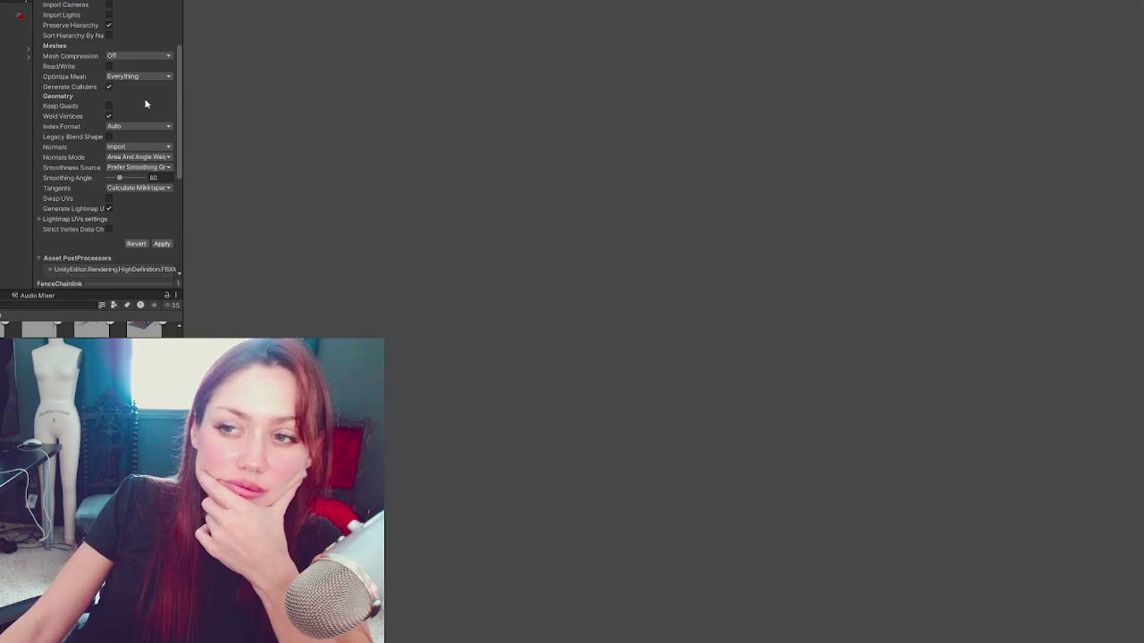
{"action": "left_click", "coordinate": [161, 244]}
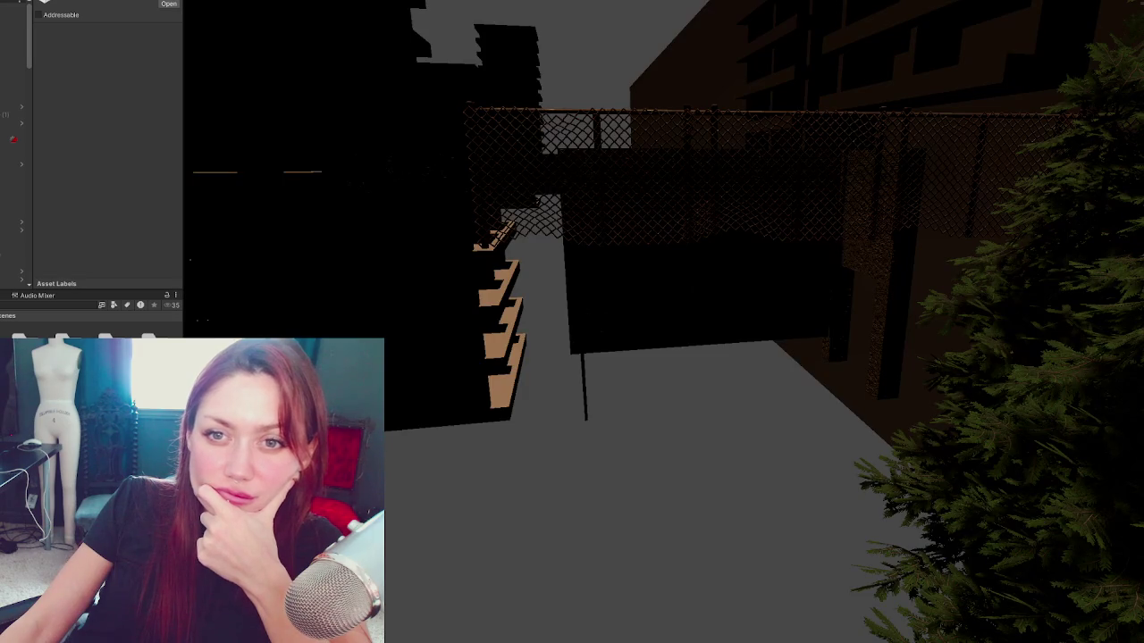
Step: Open the backyard scene additively and turn the view toward the fence and bushes
{"action": "right_click", "coordinate": [72, 139]}
{"action": "key", "text": "Escape"}
{"action": "right_click", "coordinate": [99, 192]}
{"action": "left_click", "coordinate": [170, 276]}
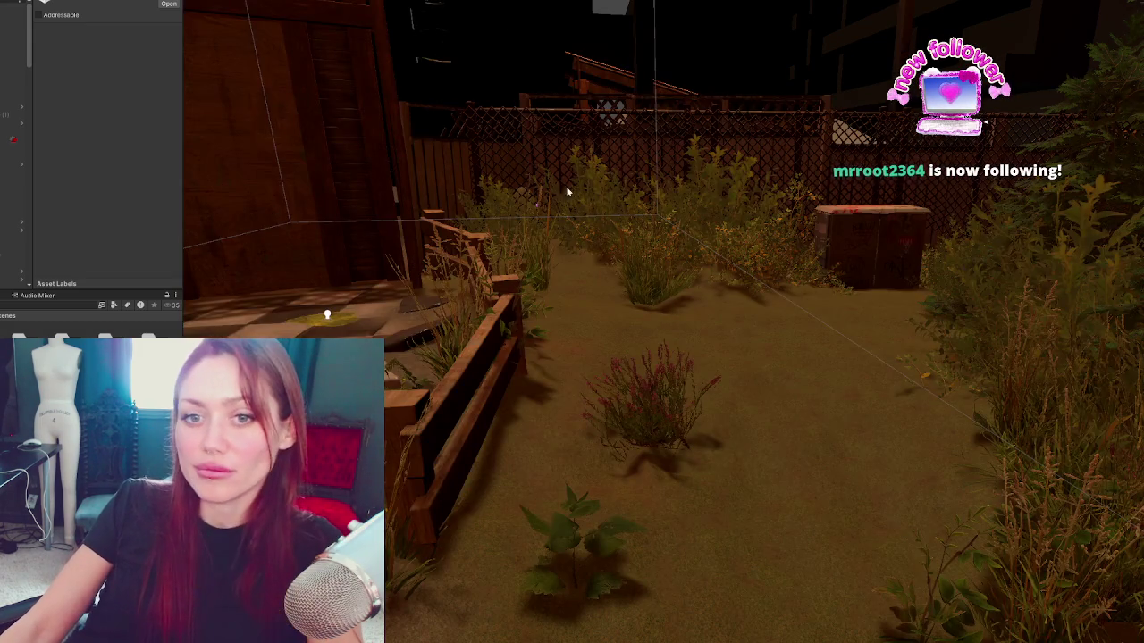
{"action": "mouse_move", "coordinate": [567, 191]}
{"action": "left_mouse_down"}
{"action": "mouse_move", "coordinate": [595, 196]}
{"action": "mouse_move", "coordinate": [607, 245]}
{"action": "mouse_move", "coordinate": [543, 252]}
{"action": "left_mouse_up"}
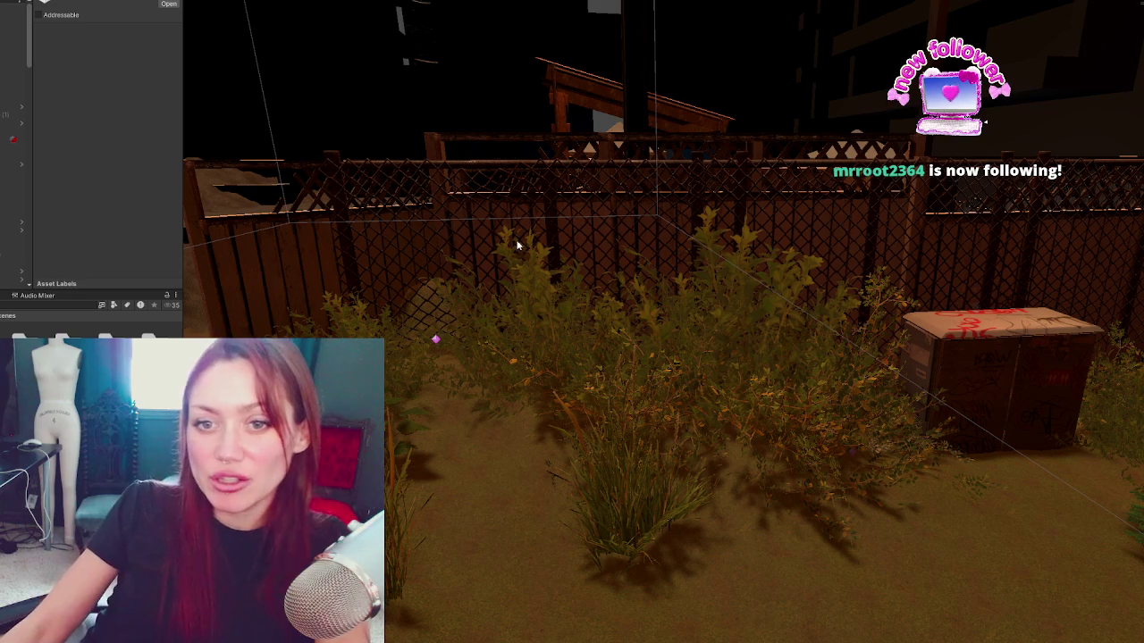
Step: Select the Fence_Chainlink panel standing in front of the lattice fence via the Hierarchy
{"action": "left_click", "coordinate": [437, 164]}
{"action": "left_click_drag", "start_coordinate": [437, 164], "coordinate": [564, 234]}
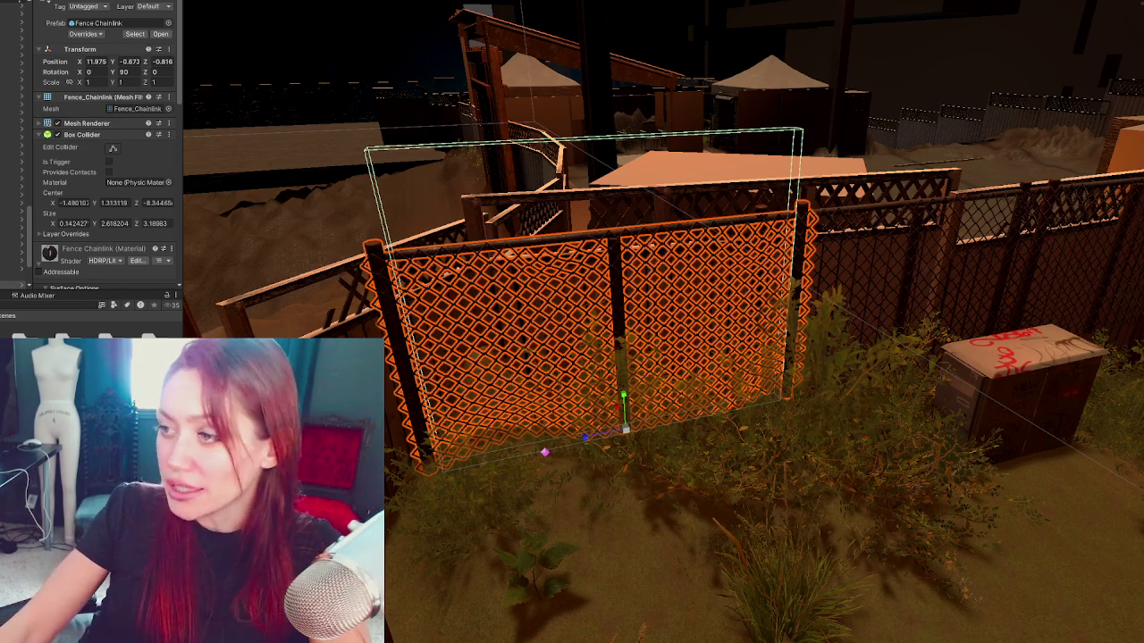
{"action": "key", "text": "Down"}
{"action": "key", "text": "Down"}
{"action": "key", "text": "Down"}
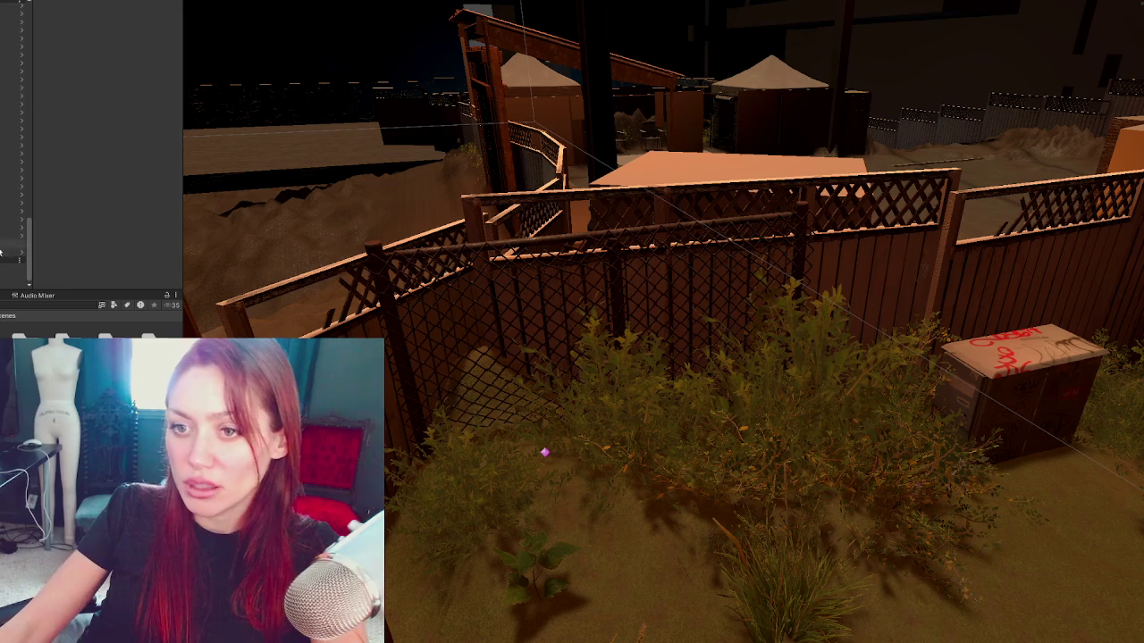
{"action": "left_click", "coordinate": [650, 327]}
{"action": "mouse_move", "coordinate": [578, 437]}
{"action": "left_mouse_down"}
{"action": "mouse_move", "coordinate": [613, 434]}
{"action": "mouse_move", "coordinate": [567, 442]}
{"action": "mouse_move", "coordinate": [896, 414]}
{"action": "left_mouse_up"}
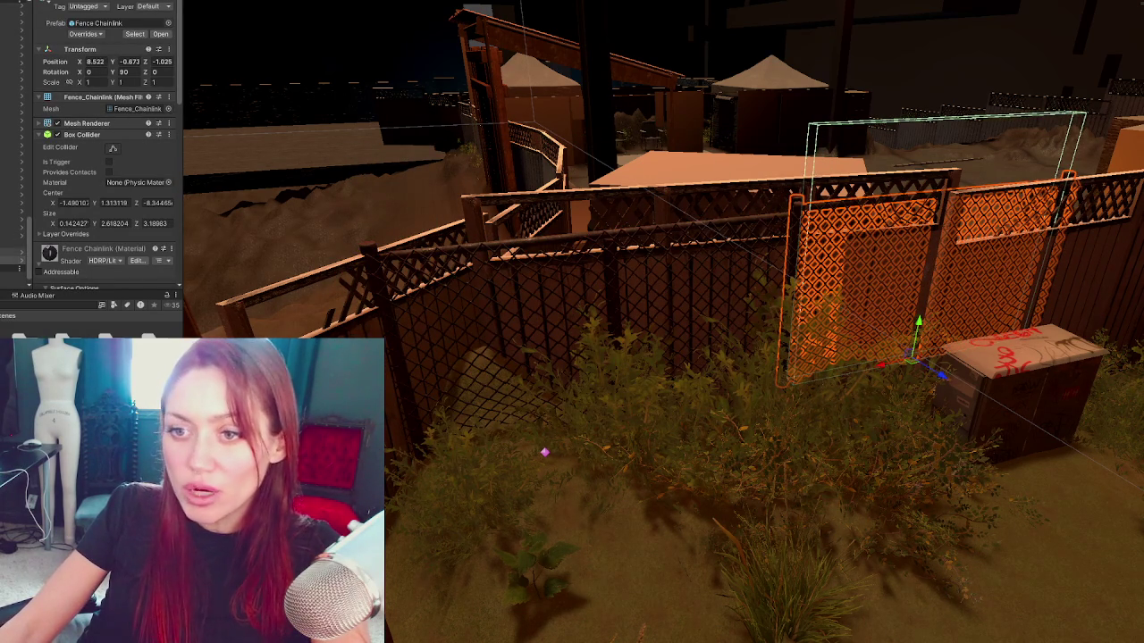
{"action": "left_click", "coordinate": [12, 243]}
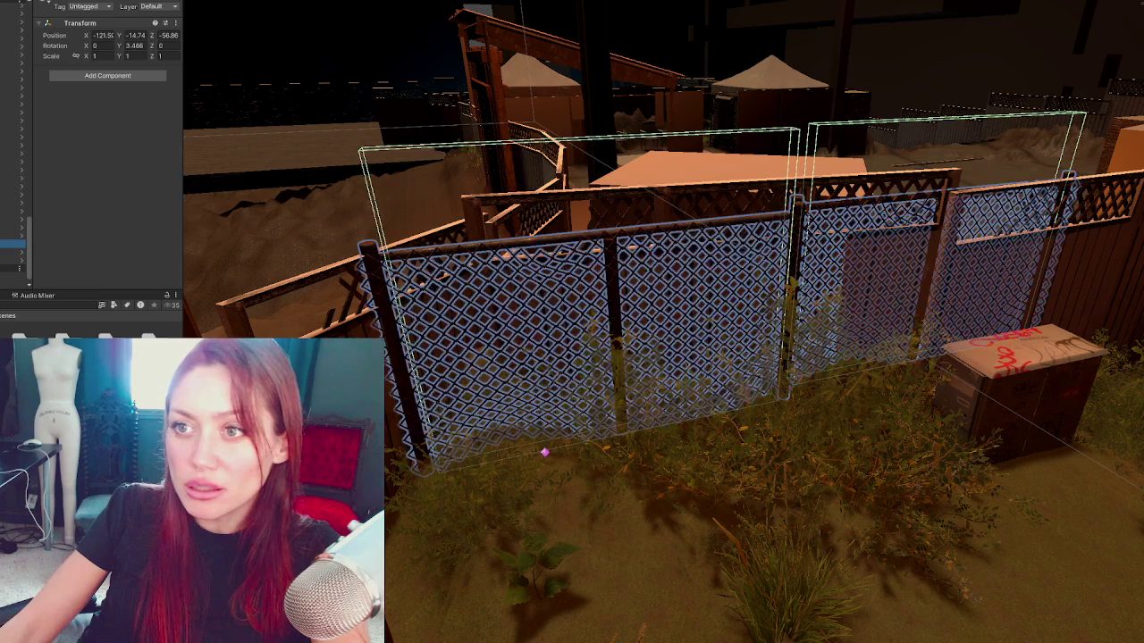
{"action": "left_click", "coordinate": [13, 260]}
{"action": "left_click", "coordinate": [12, 272]}
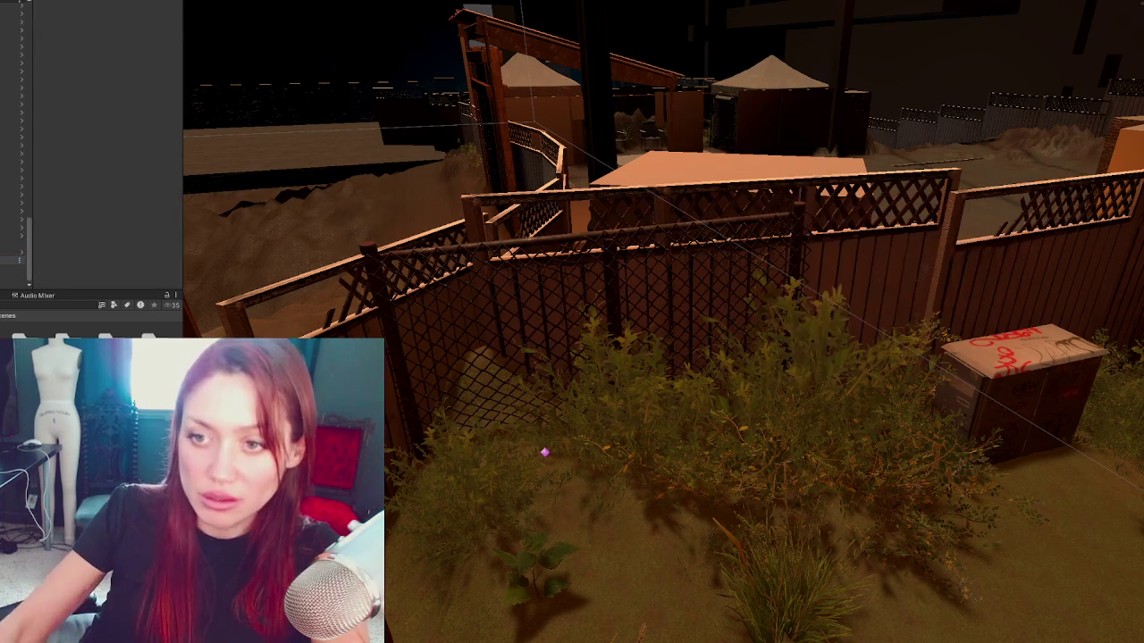
{"action": "left_click", "coordinate": [12, 256]}
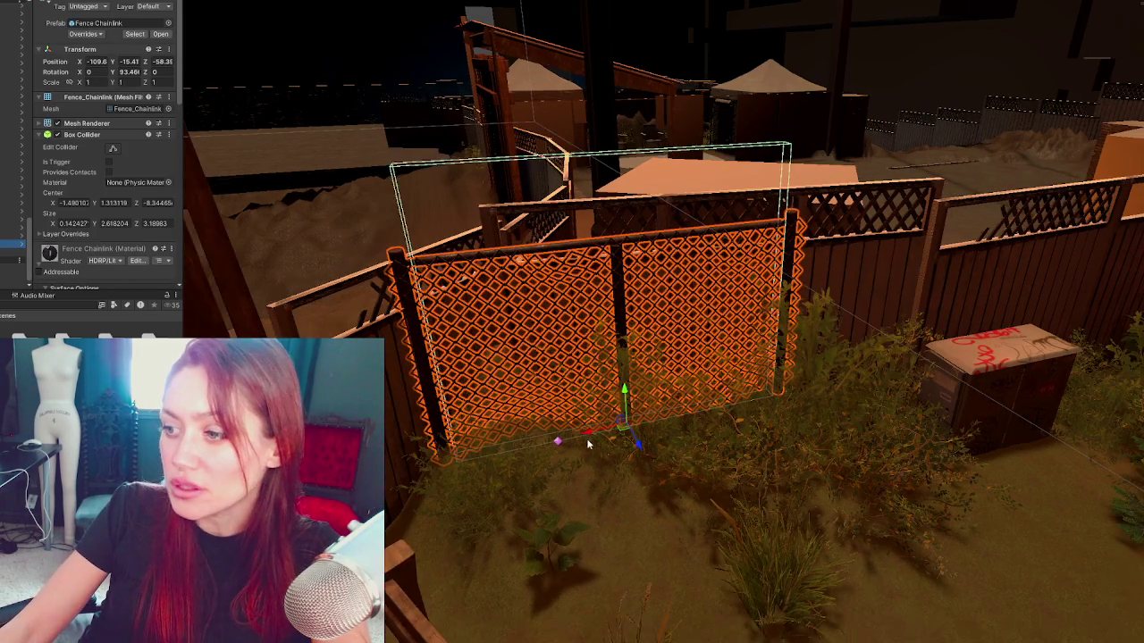
Step: Select the right-hand chain-link panel and set its Y rotation to 90
{"action": "left_click", "coordinate": [857, 395]}
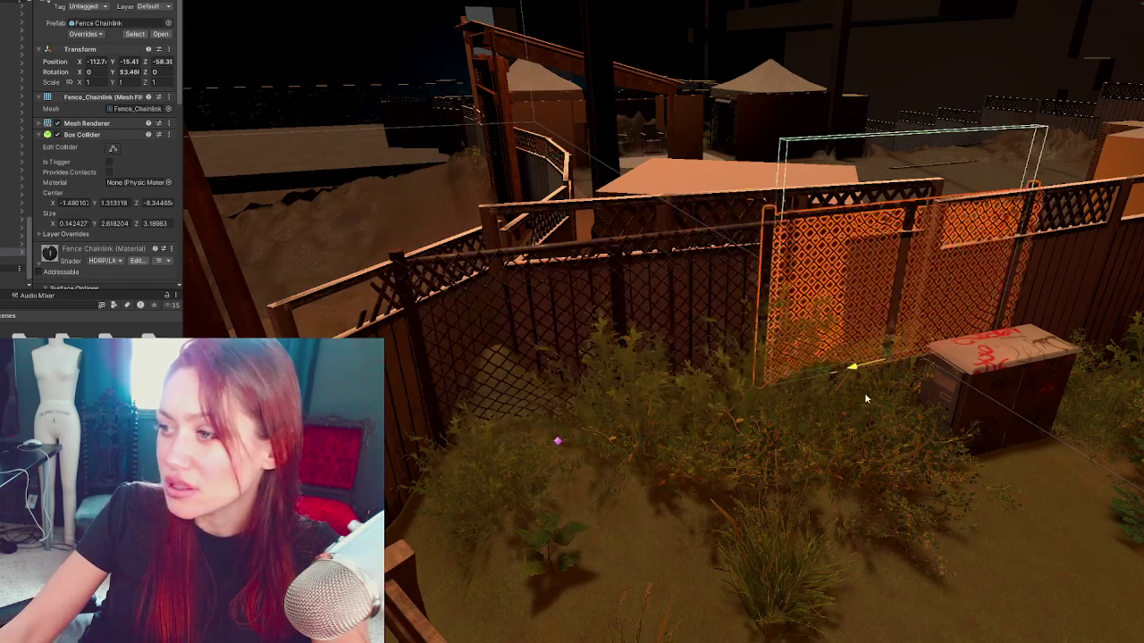
{"action": "left_click_drag", "start_coordinate": [878, 396], "coordinate": [630, 452]}
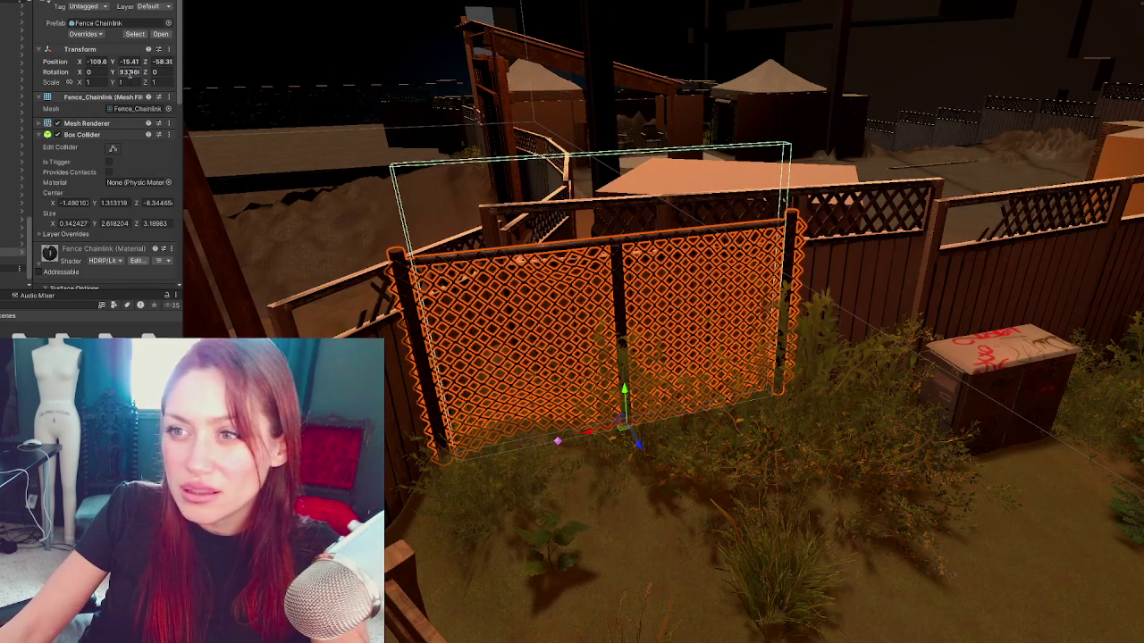
{"action": "left_click", "coordinate": [130, 71]}
{"action": "type", "text": "90"}
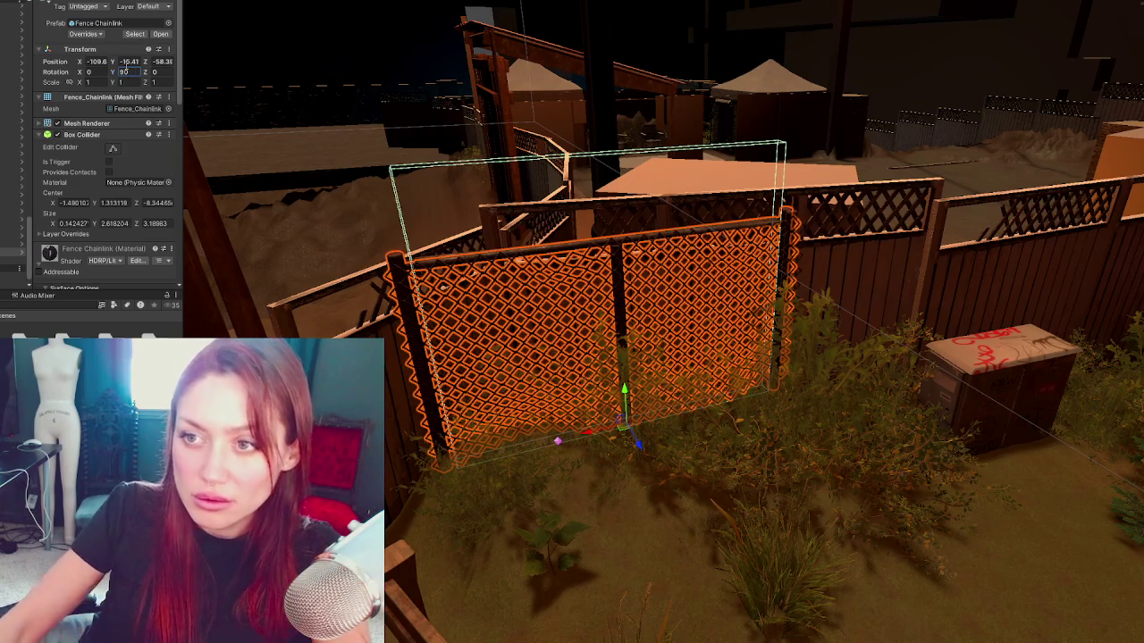
{"action": "key", "text": "ctrl+z"}
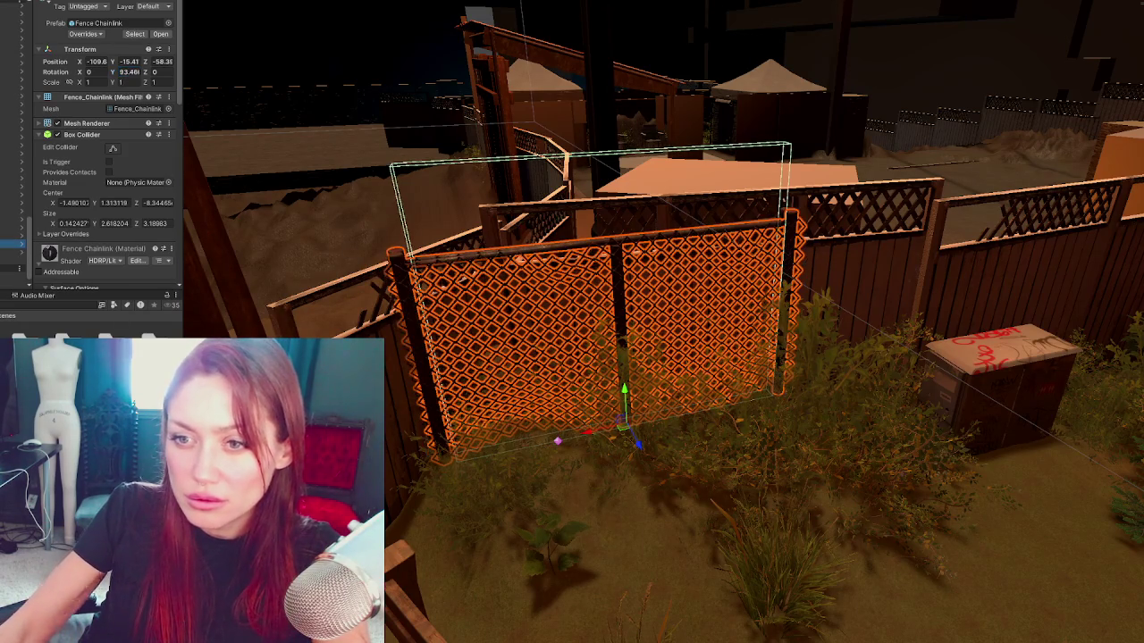
{"action": "key", "text": "ctrl+z"}
{"action": "key", "text": "ctrl+y"}
{"action": "key", "text": "ctrl+y"}
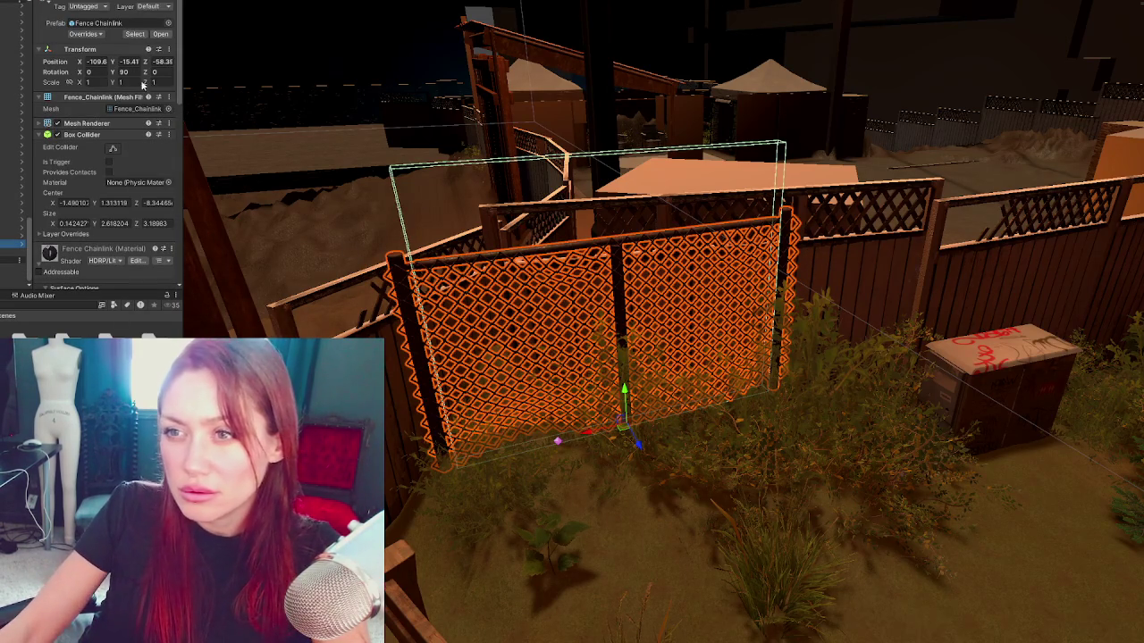
{"action": "mouse_move", "coordinate": [583, 433]}
{"action": "left_mouse_down"}
{"action": "mouse_move", "coordinate": [773, 420]}
{"action": "mouse_move", "coordinate": [1081, 336]}
{"action": "mouse_move", "coordinate": [1064, 340]}
{"action": "left_mouse_up"}
Step: Slide the panel left along the wooden fence to about X -126.6
{"action": "key", "text": "f"}
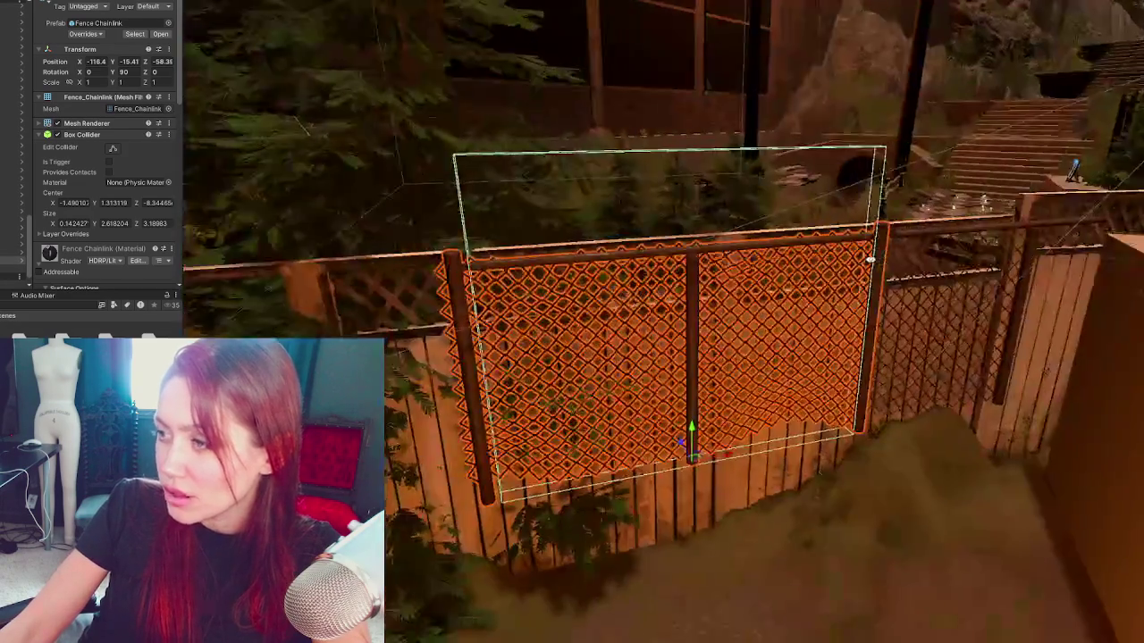
{"action": "left_click_drag", "start_coordinate": [871, 259], "coordinate": [751, 434]}
{"action": "key", "text": "q"}
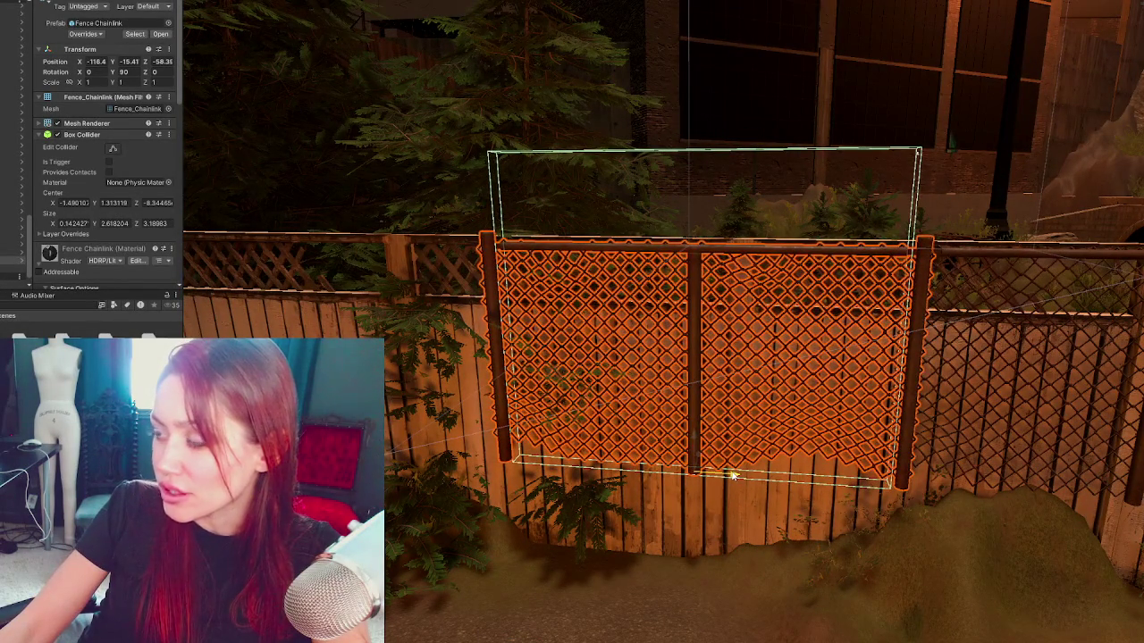
{"action": "left_click_drag", "start_coordinate": [733, 477], "coordinate": [386, 453]}
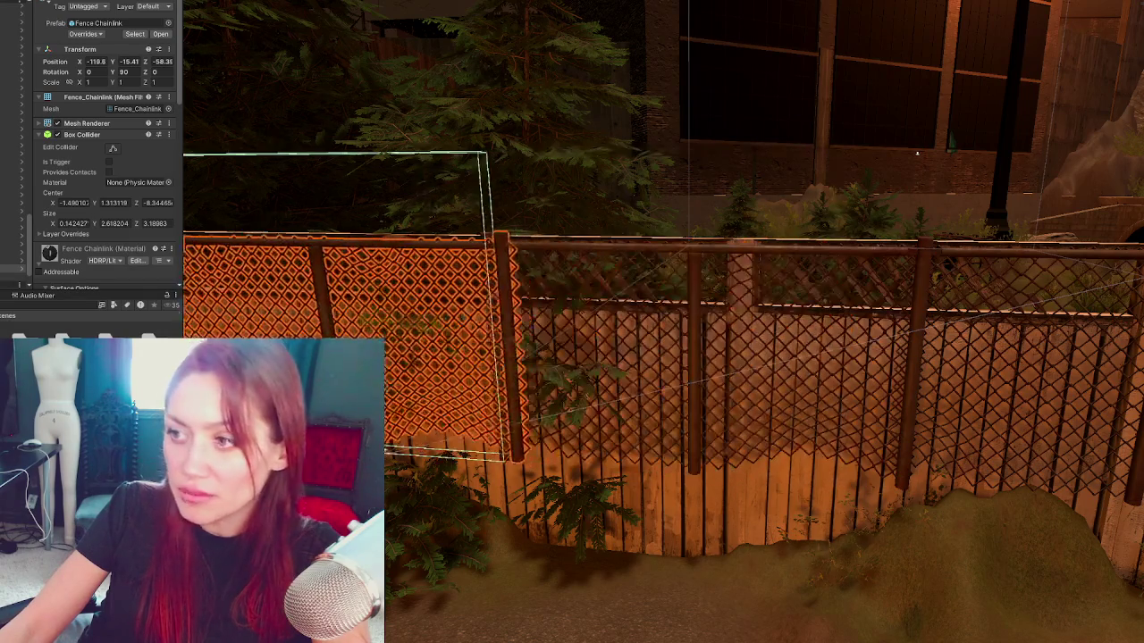
{"action": "key", "text": "f"}
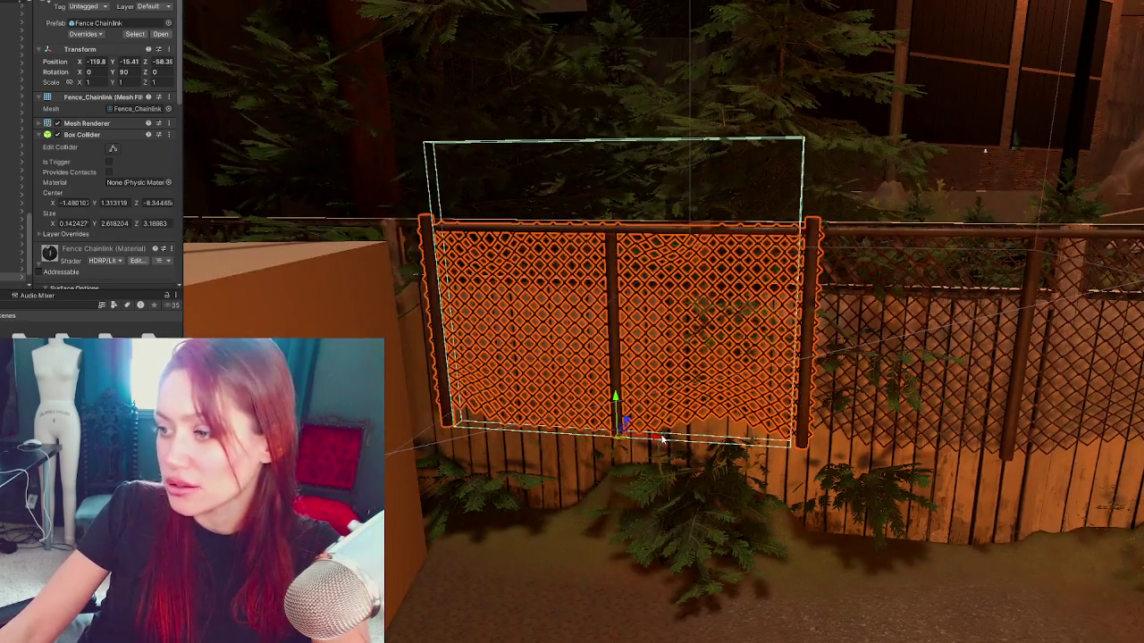
{"action": "mouse_move", "coordinate": [668, 440]}
{"action": "left_mouse_down"}
{"action": "mouse_move", "coordinate": [241, 442]}
{"action": "mouse_move", "coordinate": [908, 410]}
{"action": "left_mouse_up"}
{"action": "mouse_move", "coordinate": [840, 417]}
{"action": "left_mouse_down"}
{"action": "mouse_move", "coordinate": [500, 381]}
{"action": "mouse_move", "coordinate": [532, 380]}
{"action": "left_mouse_up"}
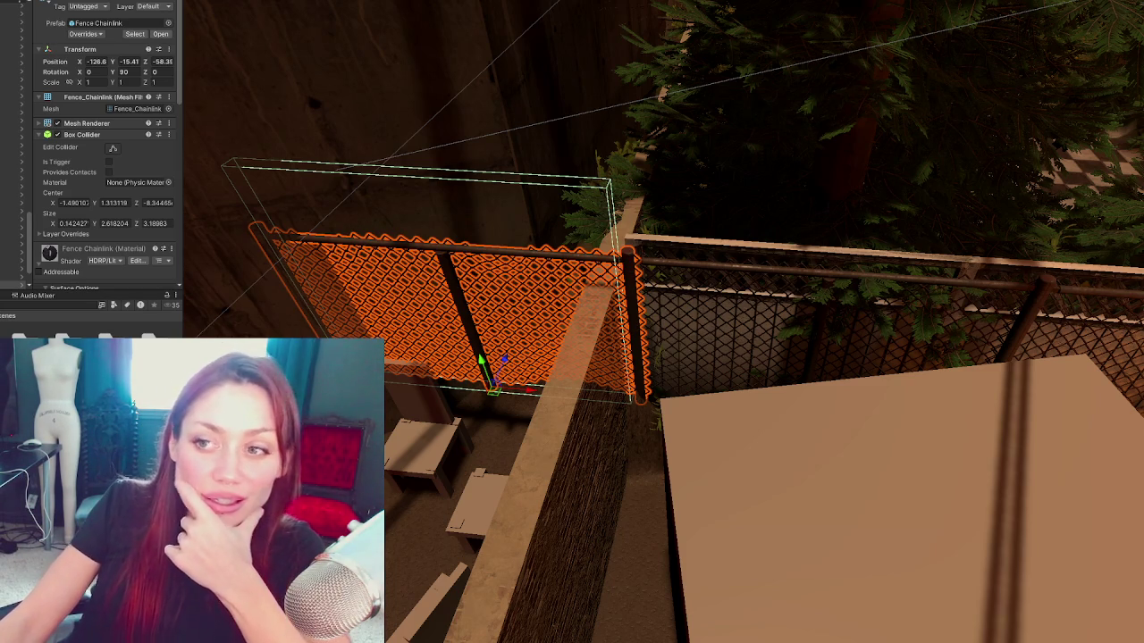
{"action": "scroll", "coordinate": [496, 247], "scroll_direction": "down", "scroll_amount": 10}
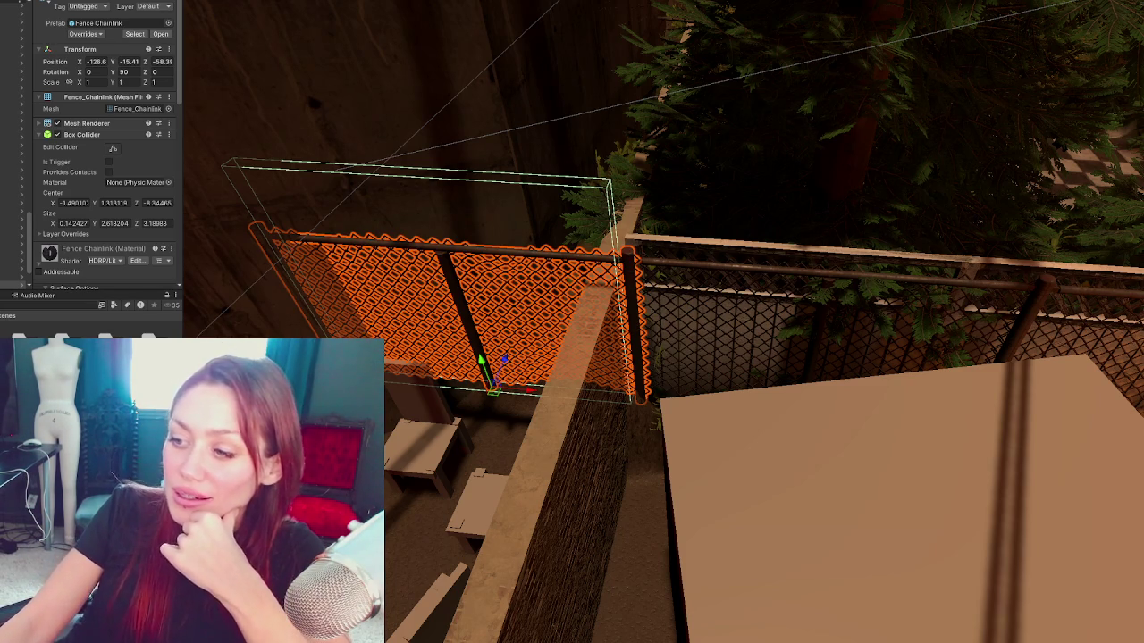
Step: Rotate the chain-link panels' parent group to Y 8.603 and shift it to about -121.6, -14.74, -55.95
{"action": "scroll", "coordinate": [596, 343], "scroll_direction": "up", "scroll_amount": 10}
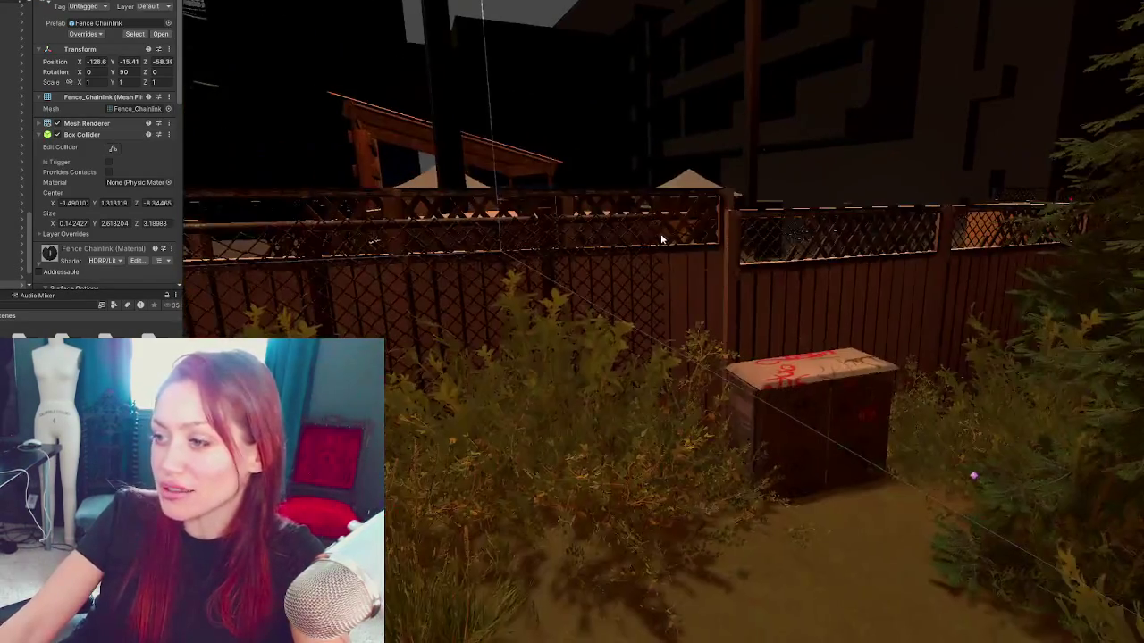
{"action": "left_click_drag", "start_coordinate": [661, 233], "coordinate": [650, 357]}
{"action": "left_click", "coordinate": [13, 244]}
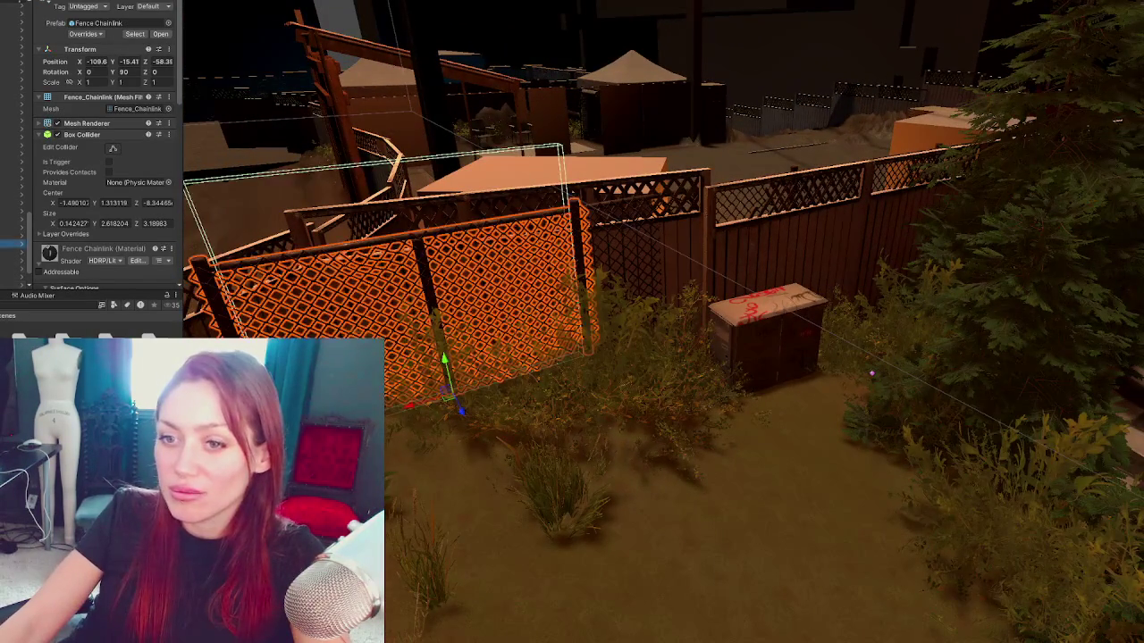
{"action": "left_click", "coordinate": [13, 204], "text": "shift"}
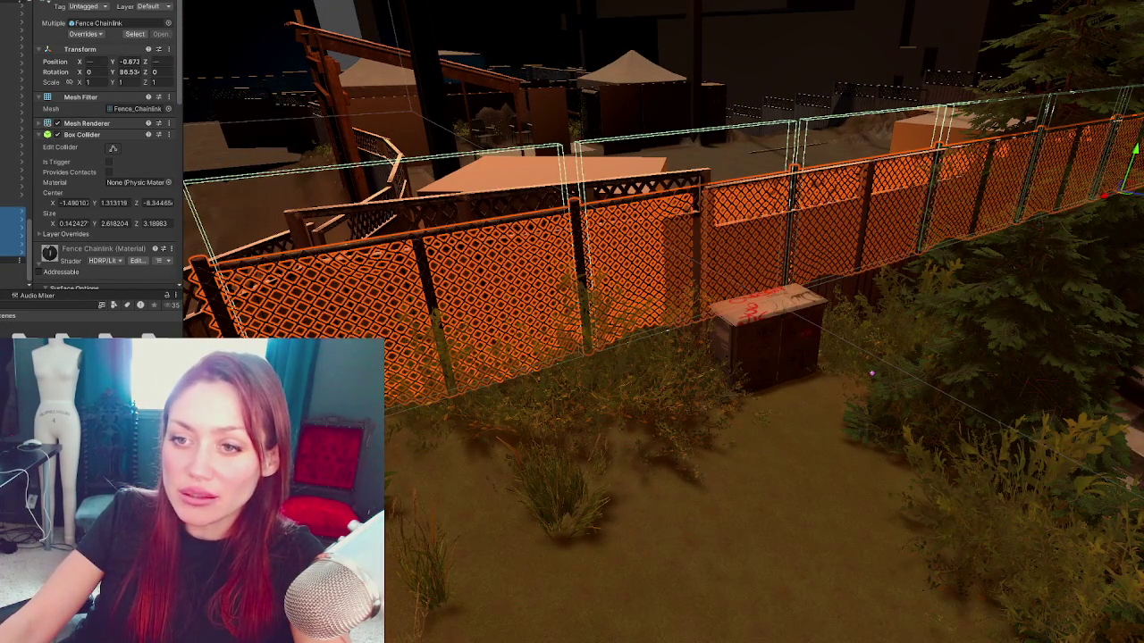
{"action": "left_click", "coordinate": [14, 203]}
{"action": "mouse_move", "coordinate": [1126, 221]}
{"action": "left_mouse_down"}
{"action": "mouse_move", "coordinate": [1115, 214]}
{"action": "mouse_move", "coordinate": [1143, 226]}
{"action": "left_mouse_up"}
{"action": "key", "text": "w"}
{"action": "left_click_drag", "start_coordinate": [1138, 269], "coordinate": [1140, 226]}
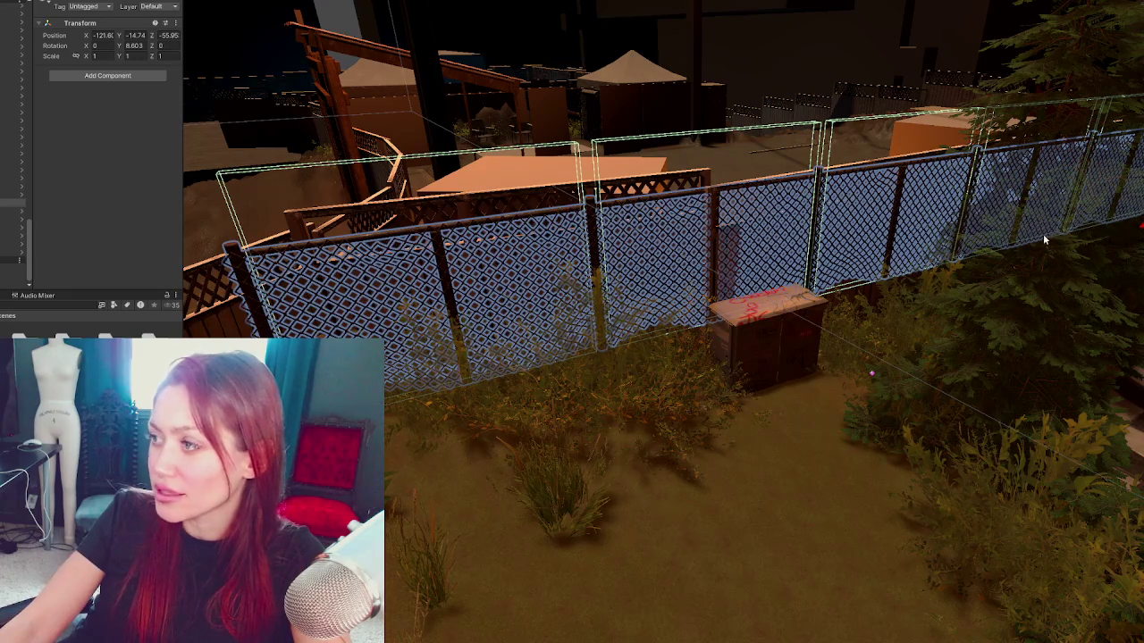
{"action": "left_click", "coordinate": [731, 256]}
Step: Rotate Fence Lattice 1 behind the crate to Y 94.67, then deselect it
{"action": "left_click", "coordinate": [727, 274]}
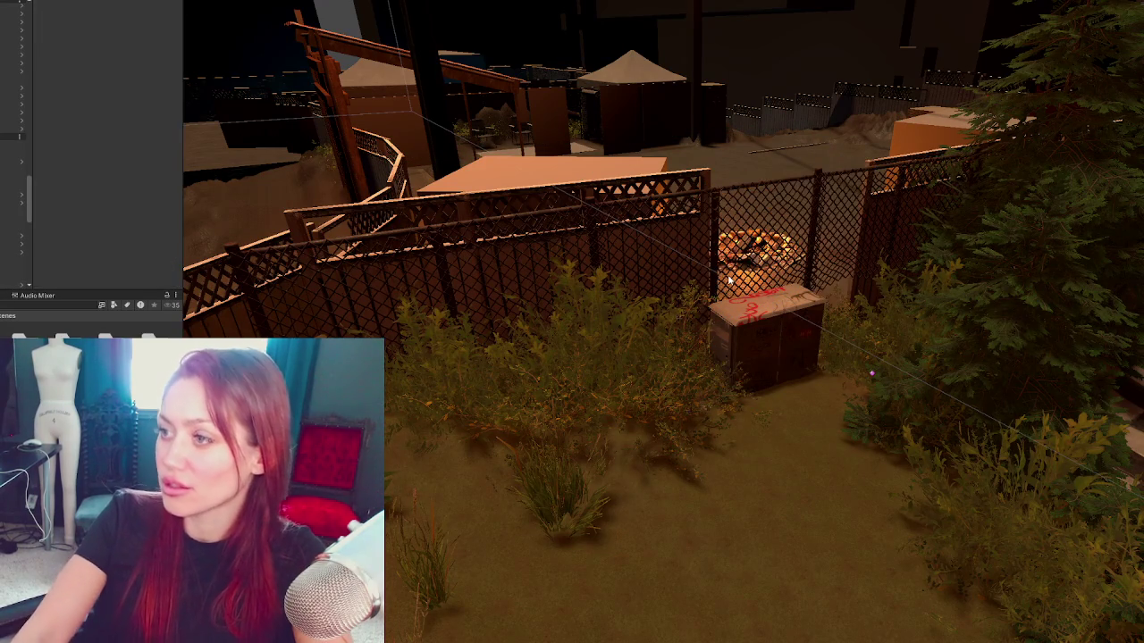
{"action": "left_click", "coordinate": [728, 274]}
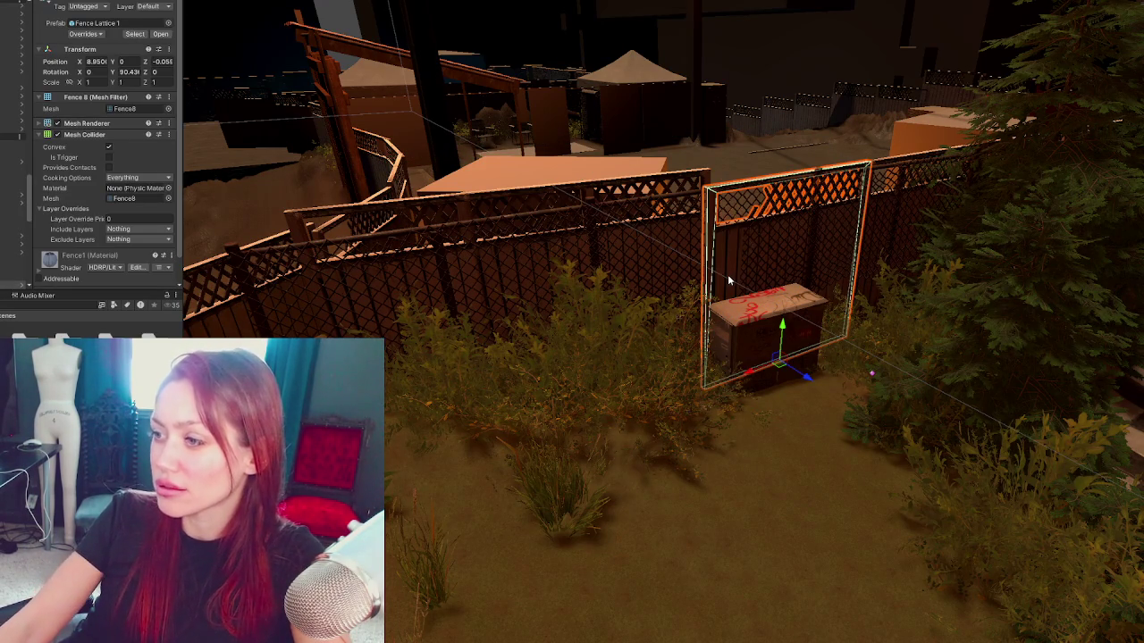
{"action": "left_click", "coordinate": [668, 401]}
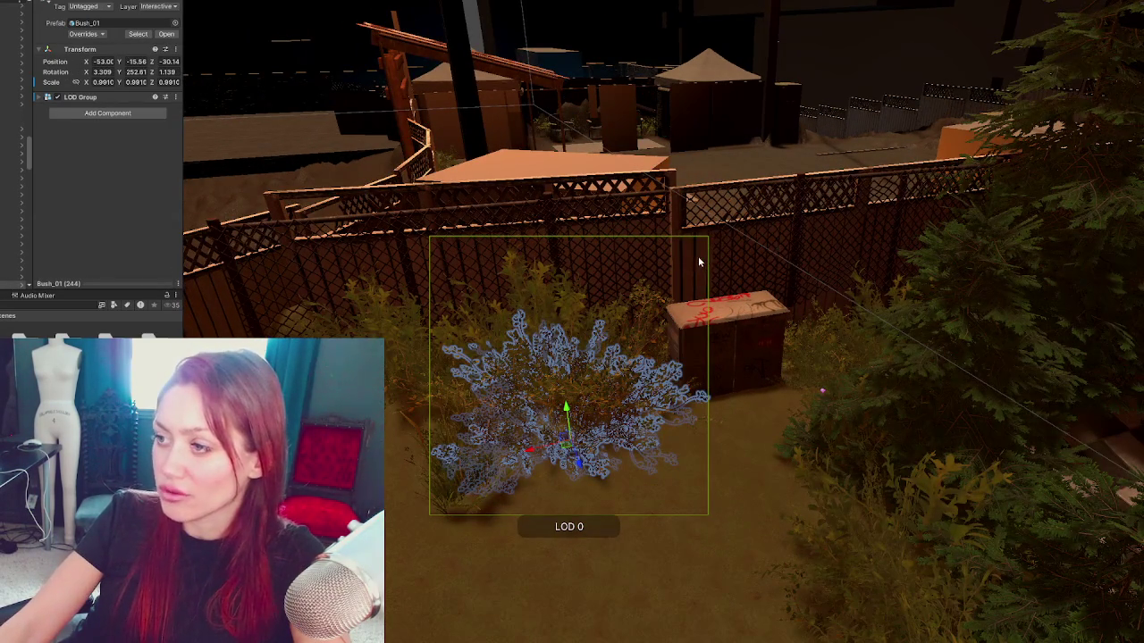
{"action": "left_click", "coordinate": [703, 256]}
{"action": "key", "text": "e"}
{"action": "left_click_drag", "start_coordinate": [742, 391], "coordinate": [776, 380]}
{"action": "key", "text": "w"}
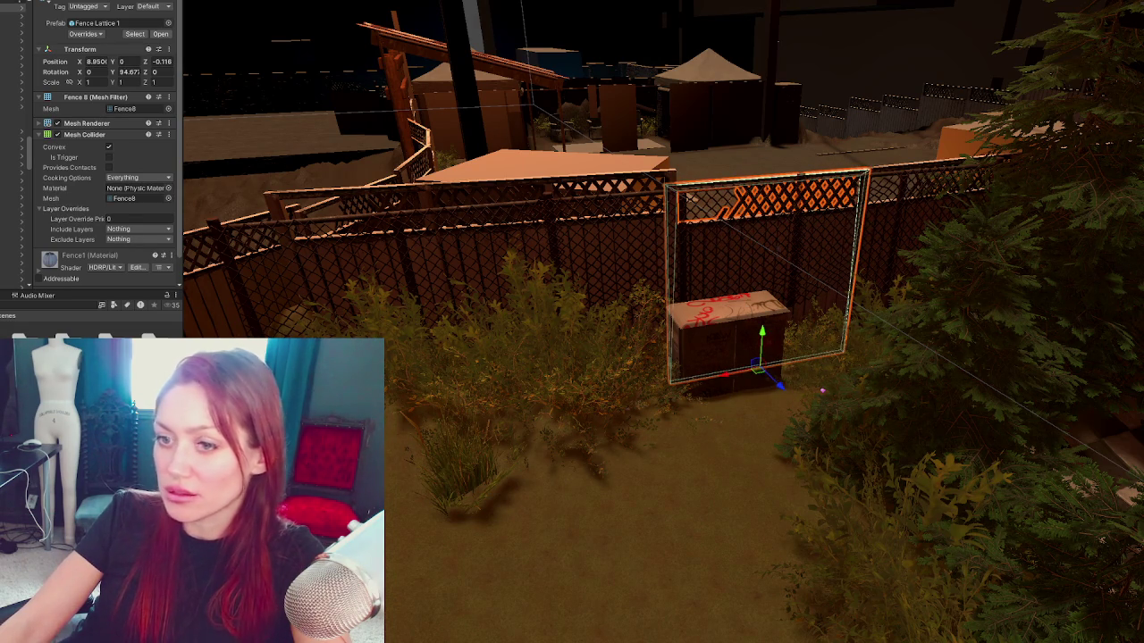
{"action": "left_click", "coordinate": [403, 485]}
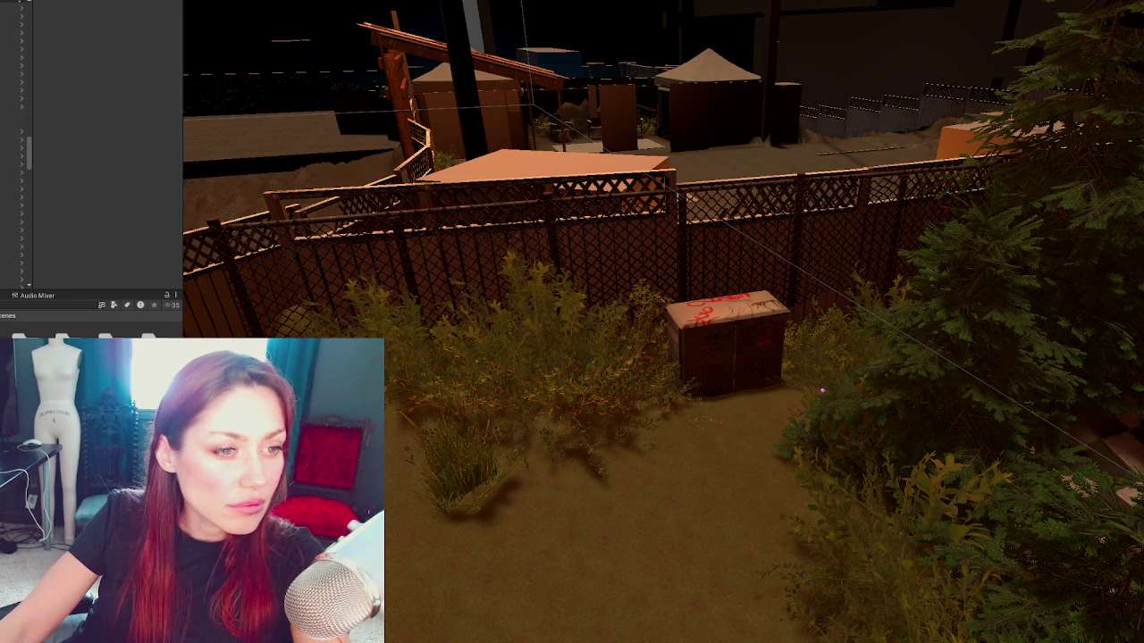
{"action": "key", "text": "alt+Tab"}
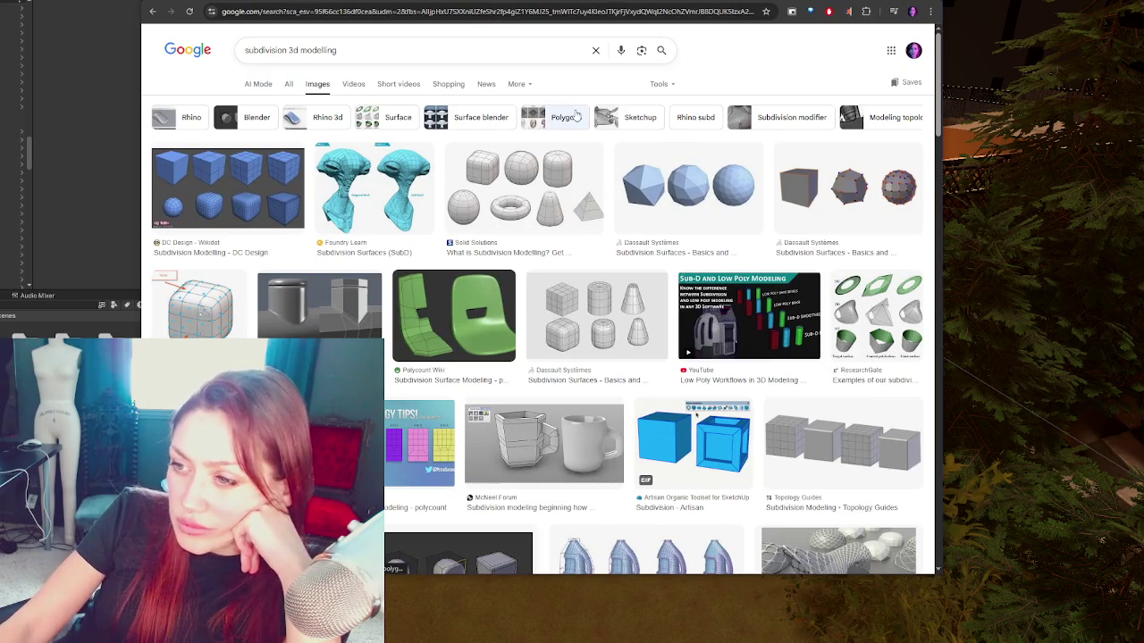
Step: Preview the DC Design, Solid Solutions and polycount images, ending on the McNeel Forum mug
{"action": "left_click", "coordinate": [242, 176]}
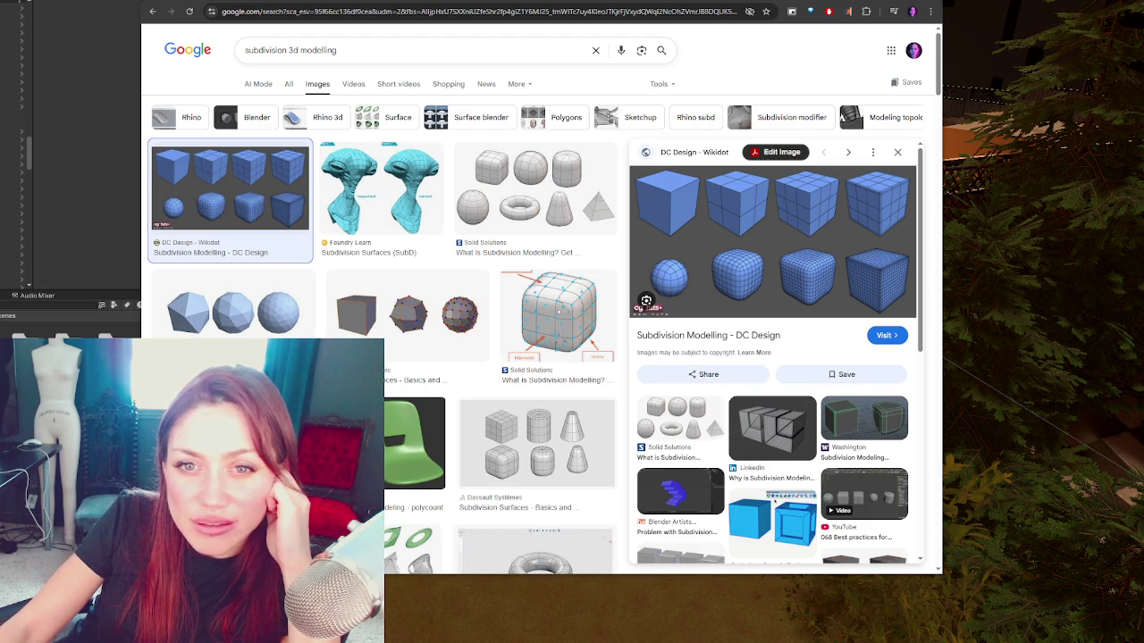
{"action": "left_click", "coordinate": [533, 207]}
{"action": "scroll", "coordinate": [224, 429], "scroll_direction": "down", "scroll_amount": 2}
{"action": "left_click", "coordinate": [223, 288]}
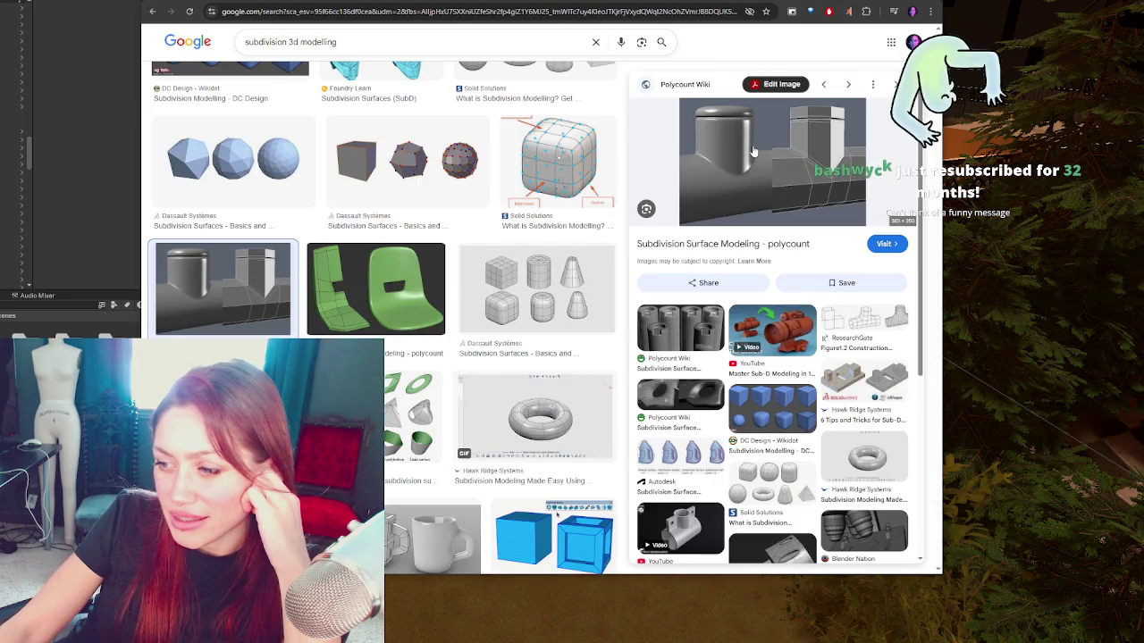
{"action": "scroll", "coordinate": [375, 286], "scroll_direction": "down", "scroll_amount": 2}
{"action": "left_click", "coordinate": [436, 385]}
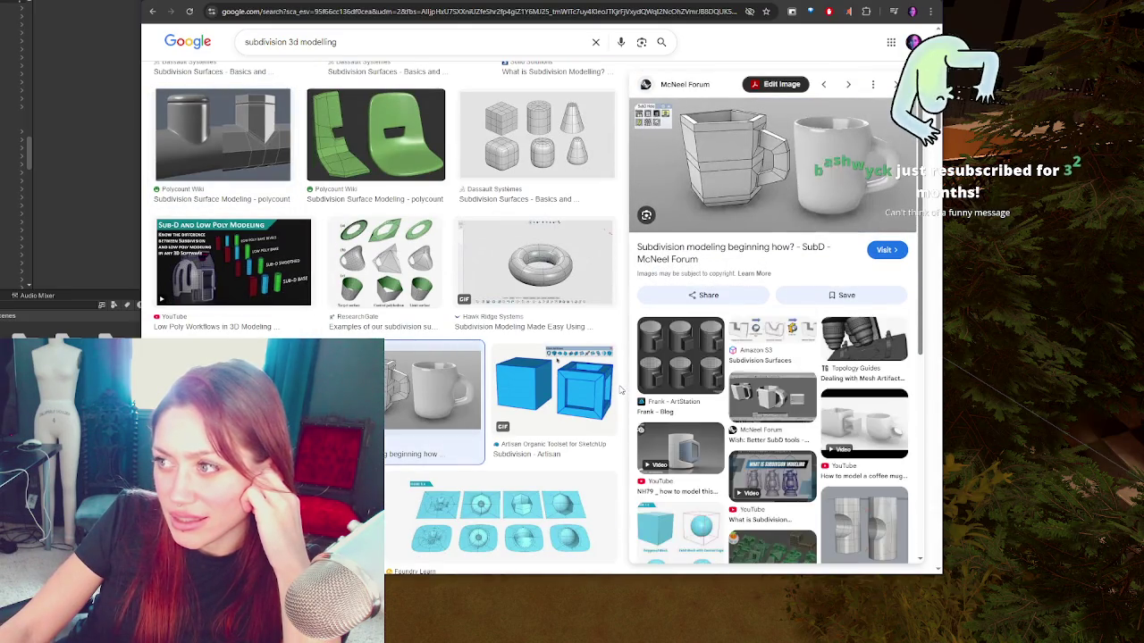
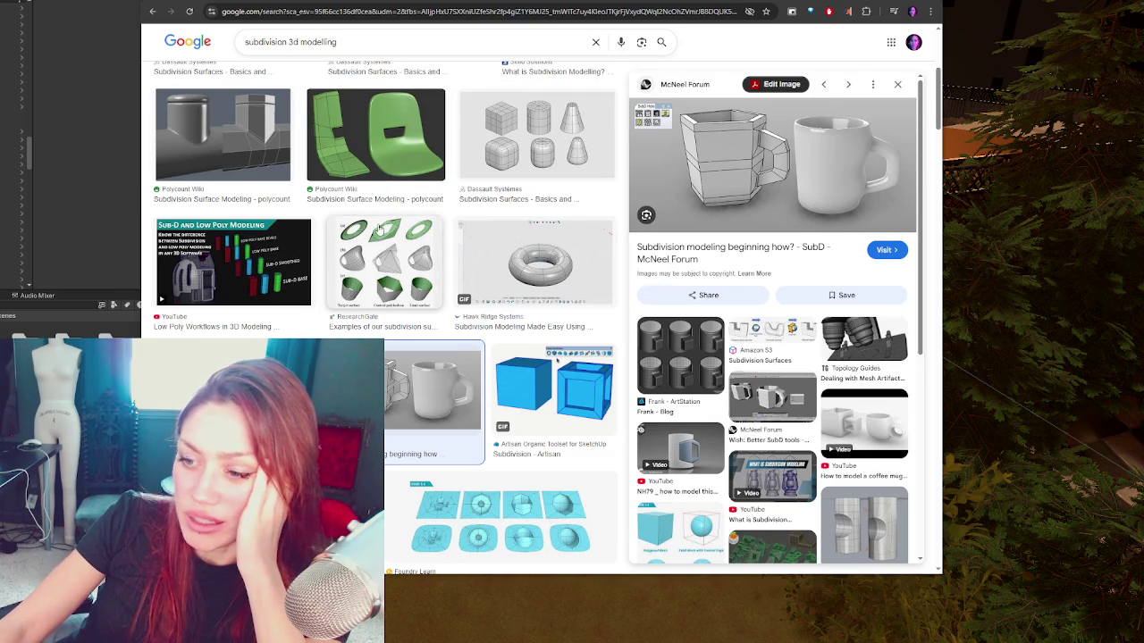
Step: Scroll the subdivision 3d modelling results and preview the Blender manual's cube-to-sphere modifier image
{"action": "scroll", "coordinate": [417, 228], "scroll_direction": "down", "scroll_amount": 1}
{"action": "scroll", "coordinate": [427, 200], "scroll_direction": "down", "scroll_amount": 2}
{"action": "scroll", "coordinate": [461, 178], "scroll_direction": "down", "scroll_amount": 2}
{"action": "left_click", "coordinate": [292, 273]}
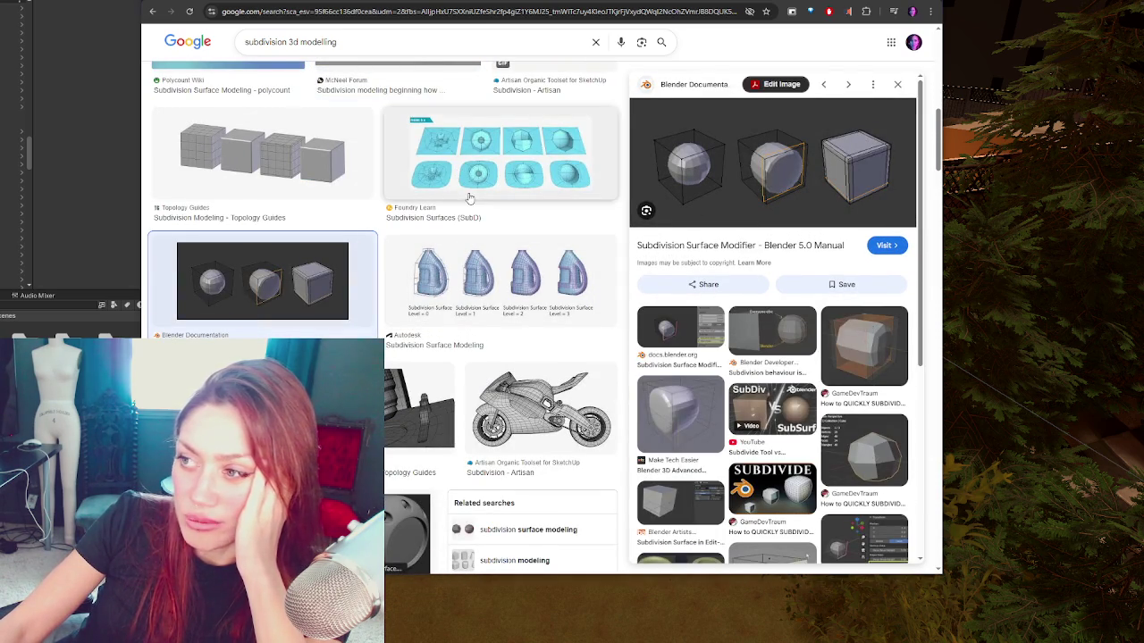
Step: Browse further down the subdivision 3d modelling image results
{"action": "scroll", "coordinate": [469, 196], "scroll_direction": "down", "scroll_amount": 1}
{"action": "scroll", "coordinate": [469, 196], "scroll_direction": "down", "scroll_amount": 1}
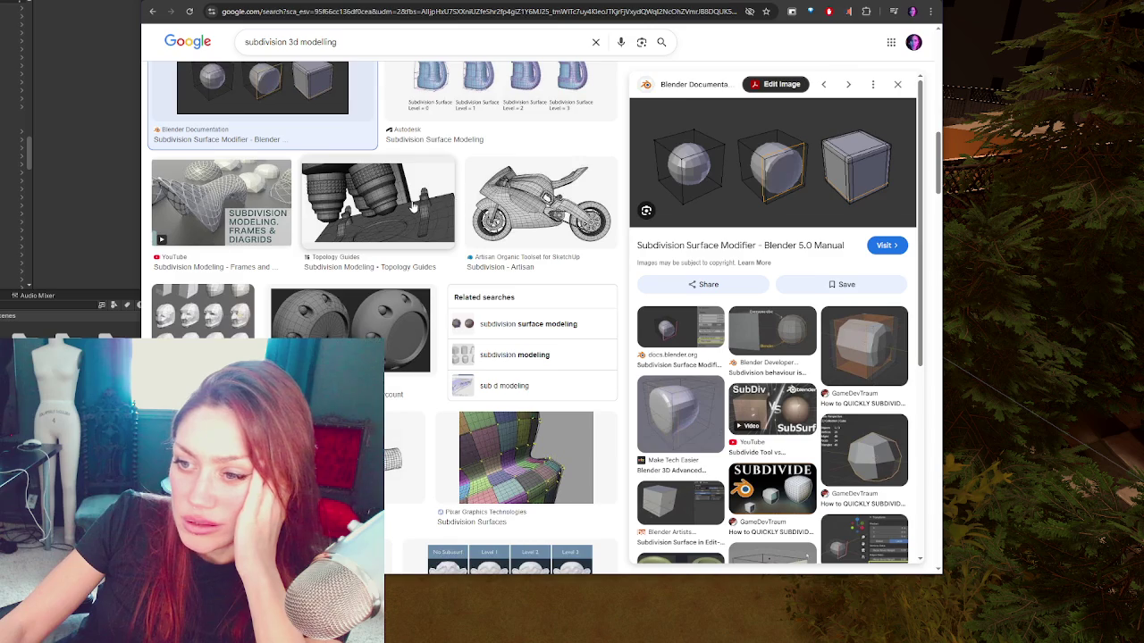
{"action": "scroll", "coordinate": [413, 207], "scroll_direction": "down", "scroll_amount": 1}
{"action": "scroll", "coordinate": [413, 208], "scroll_direction": "down", "scroll_amount": 3}
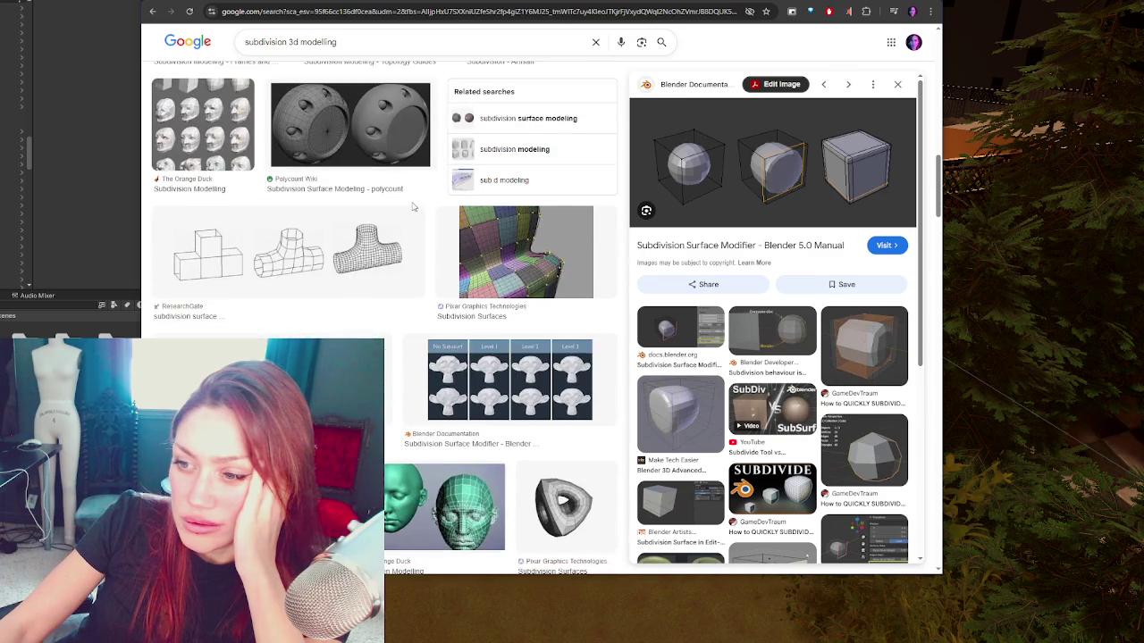
{"action": "scroll", "coordinate": [413, 207], "scroll_direction": "down", "scroll_amount": 2}
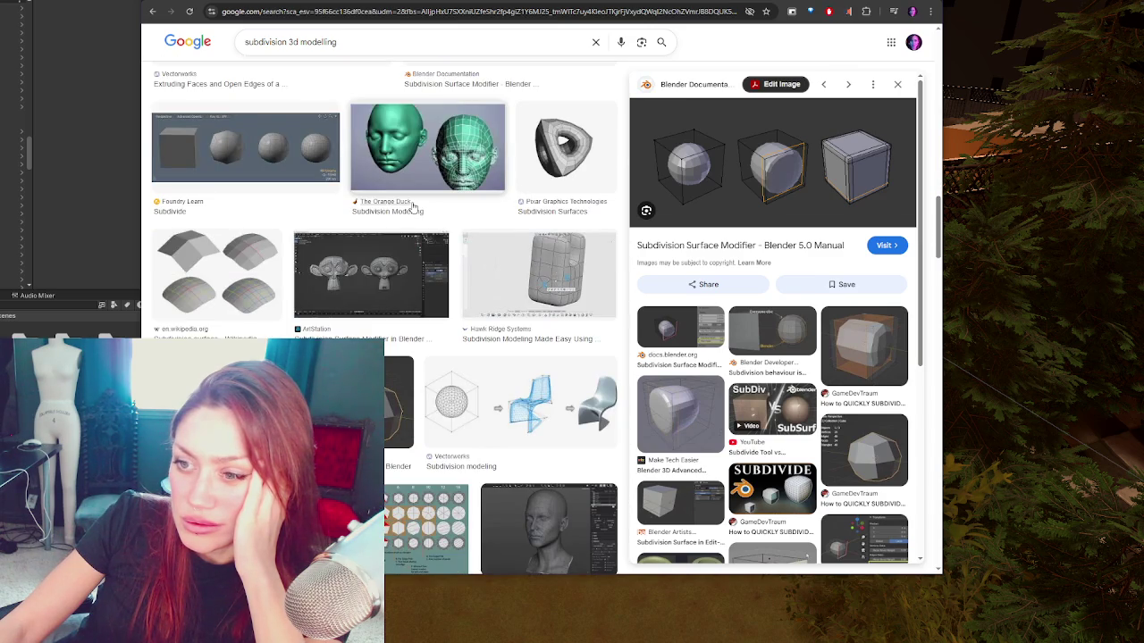
{"action": "scroll", "coordinate": [413, 208], "scroll_direction": "down", "scroll_amount": 2}
{"action": "scroll", "coordinate": [412, 208], "scroll_direction": "down", "scroll_amount": 2}
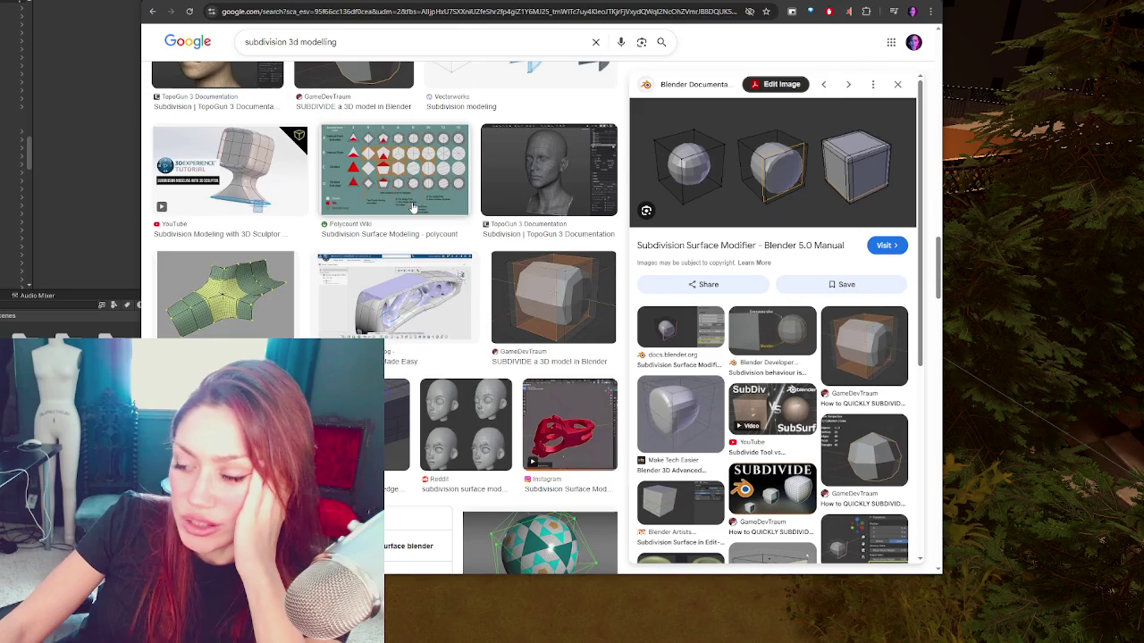
{"action": "scroll", "coordinate": [413, 208], "scroll_direction": "down", "scroll_amount": 2}
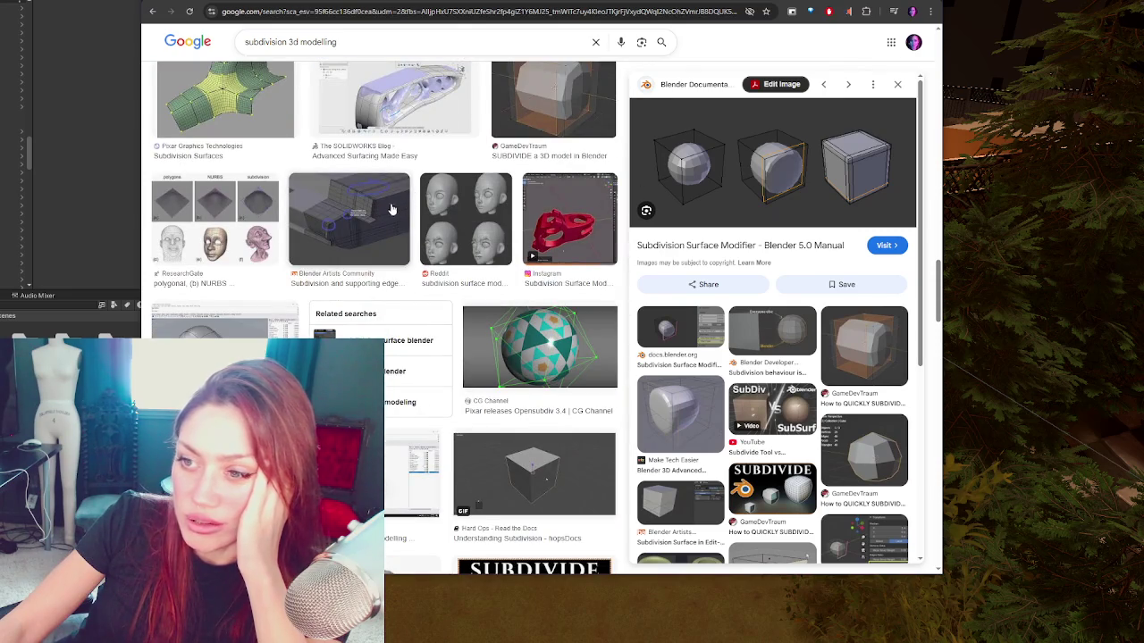
{"action": "scroll", "coordinate": [389, 208], "scroll_direction": "down", "scroll_amount": 1}
{"action": "scroll", "coordinate": [389, 209], "scroll_direction": "down", "scroll_amount": 3}
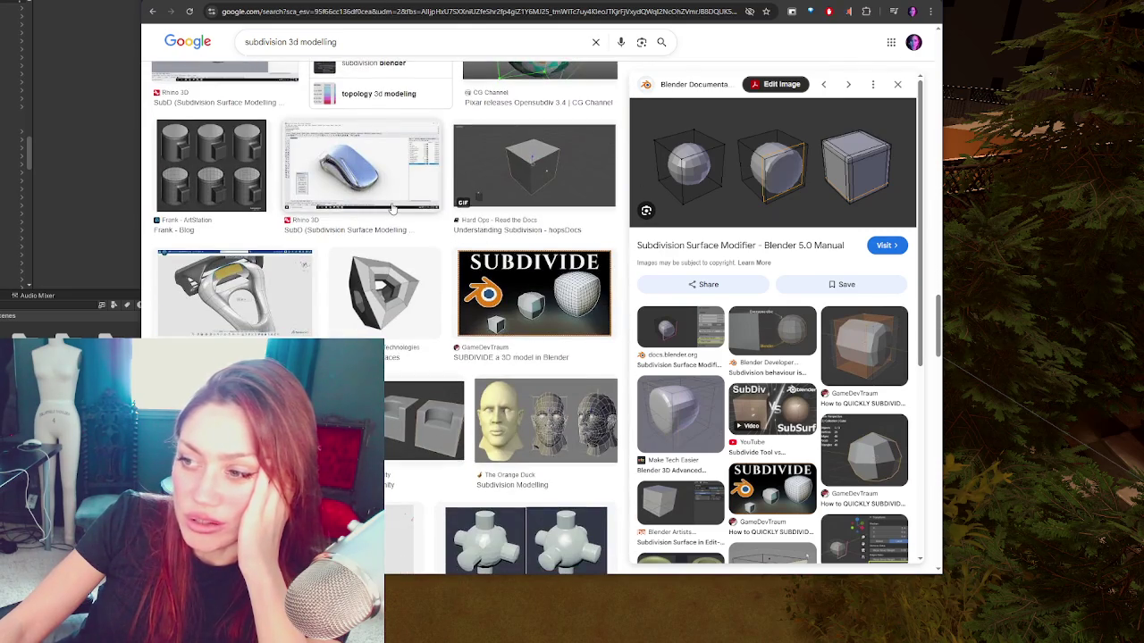
{"action": "scroll", "coordinate": [391, 208], "scroll_direction": "down", "scroll_amount": 1}
{"action": "scroll", "coordinate": [392, 207], "scroll_direction": "down", "scroll_amount": 1}
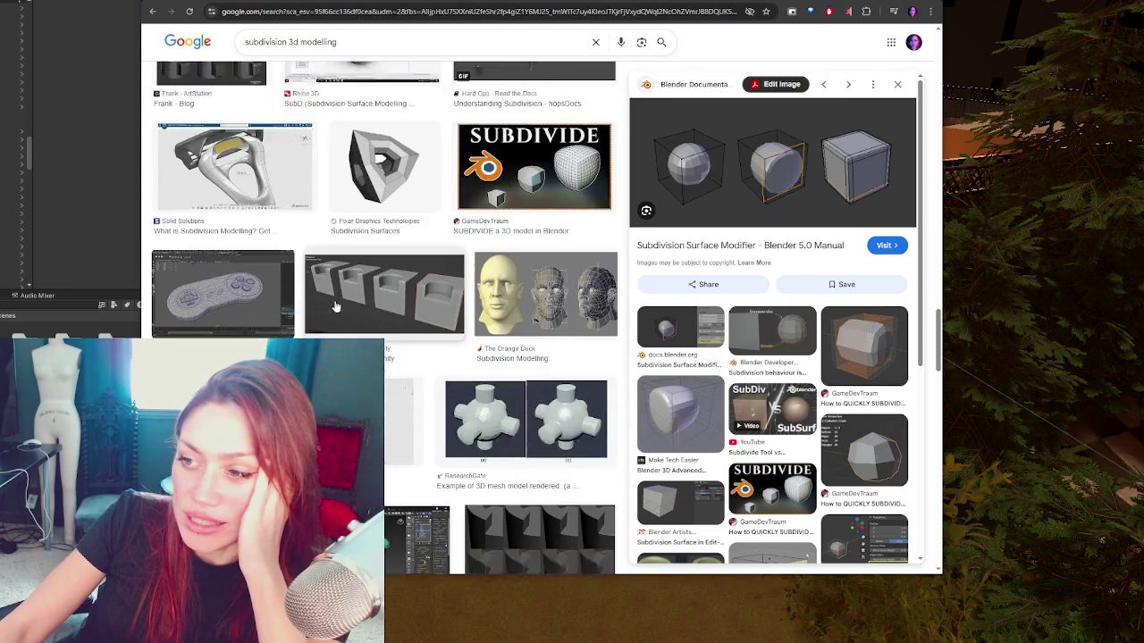
{"action": "scroll", "coordinate": [426, 258], "scroll_direction": "down", "scroll_amount": 1}
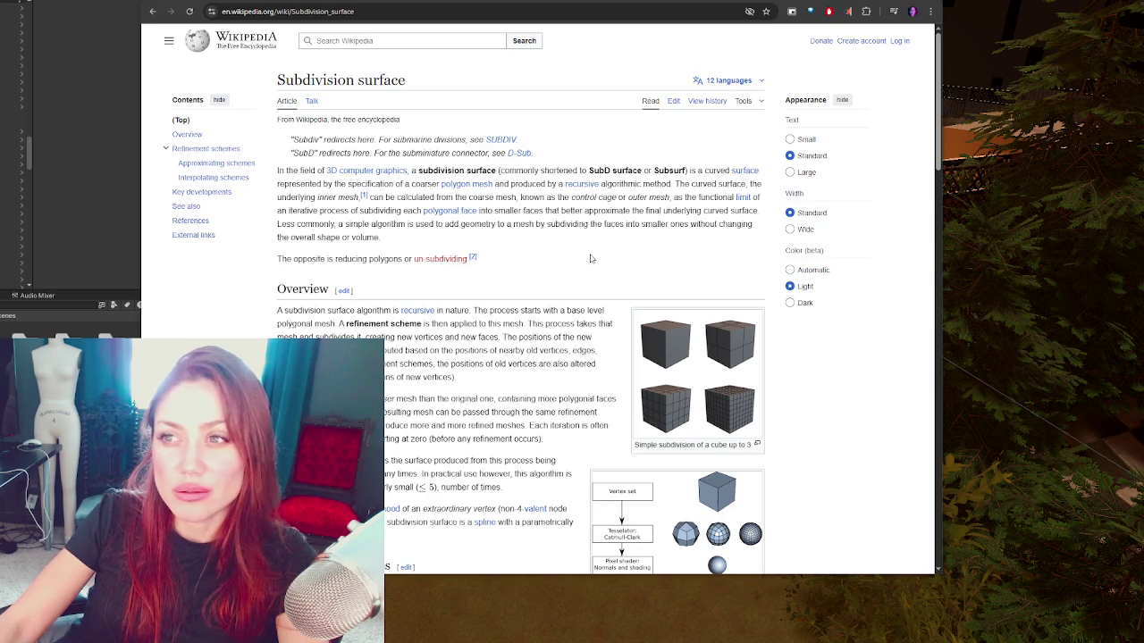
Step: Leave the Subdivision surface article and return to the Google Images results
{"action": "key", "text": "alt+Left"}
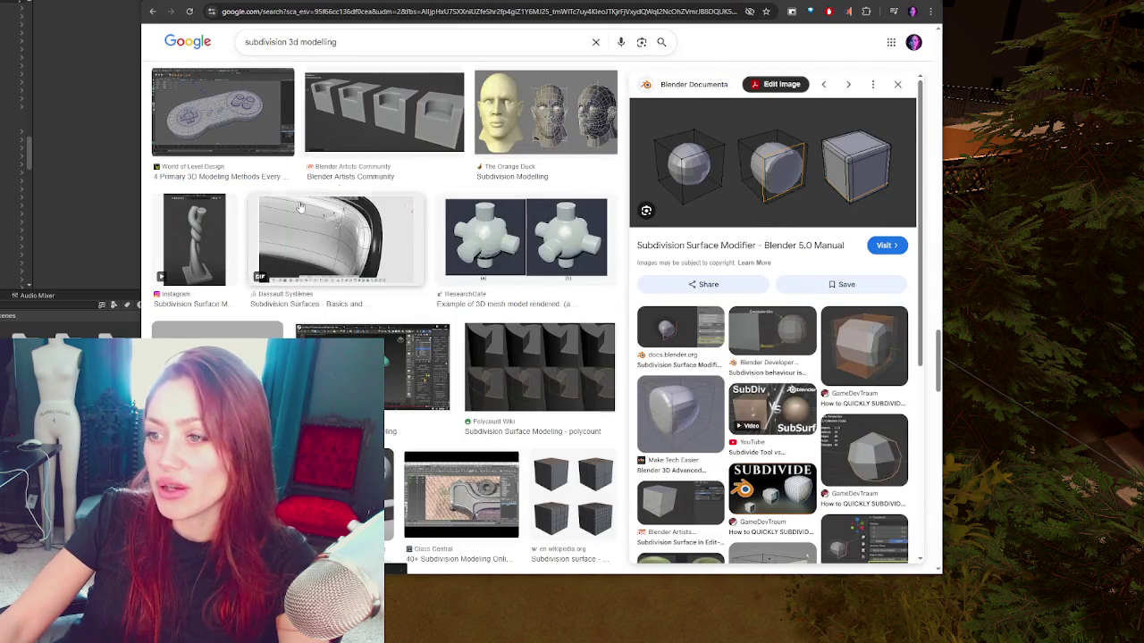
Step: Scroll back up the subdivision 3d modelling results beside the Blender Subdivision Surface Modifier preview
{"action": "scroll", "coordinate": [306, 205], "scroll_direction": "up", "scroll_amount": 10}
{"action": "scroll", "coordinate": [366, 197], "scroll_direction": "up", "scroll_amount": 15}
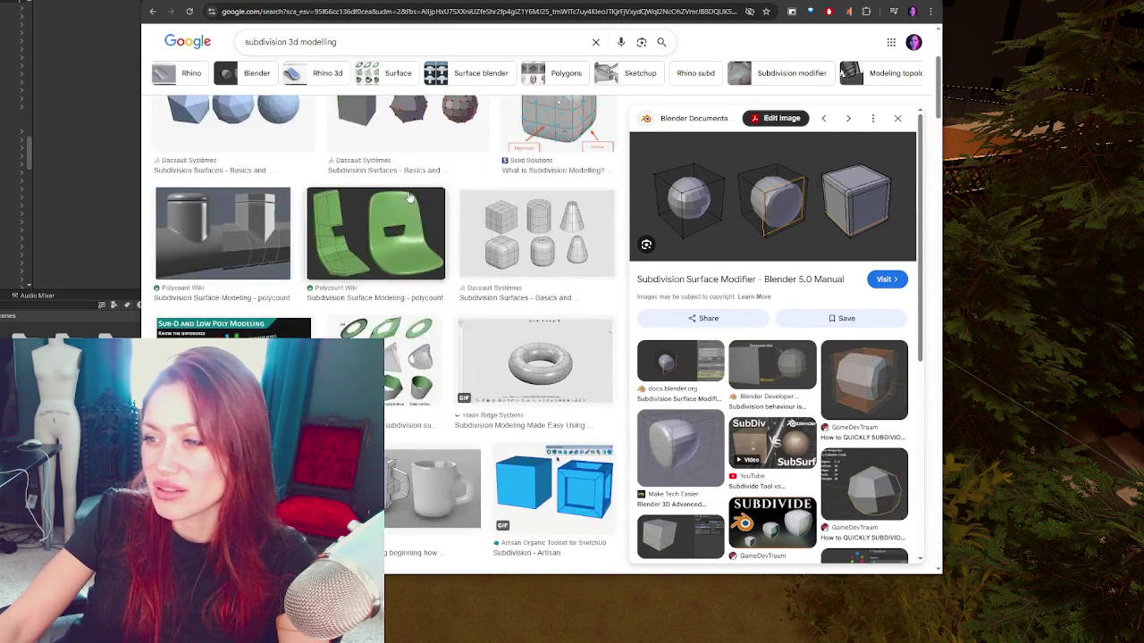
{"action": "scroll", "coordinate": [409, 197], "scroll_direction": "up", "scroll_amount": 3}
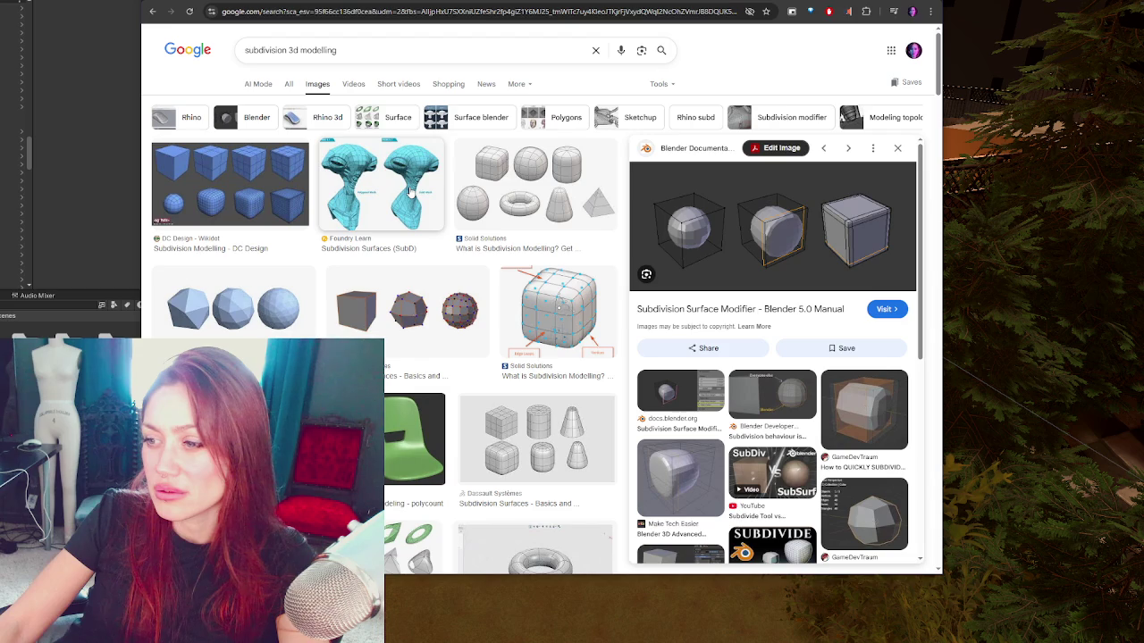
{"action": "scroll", "coordinate": [412, 197], "scroll_direction": "down", "scroll_amount": 3}
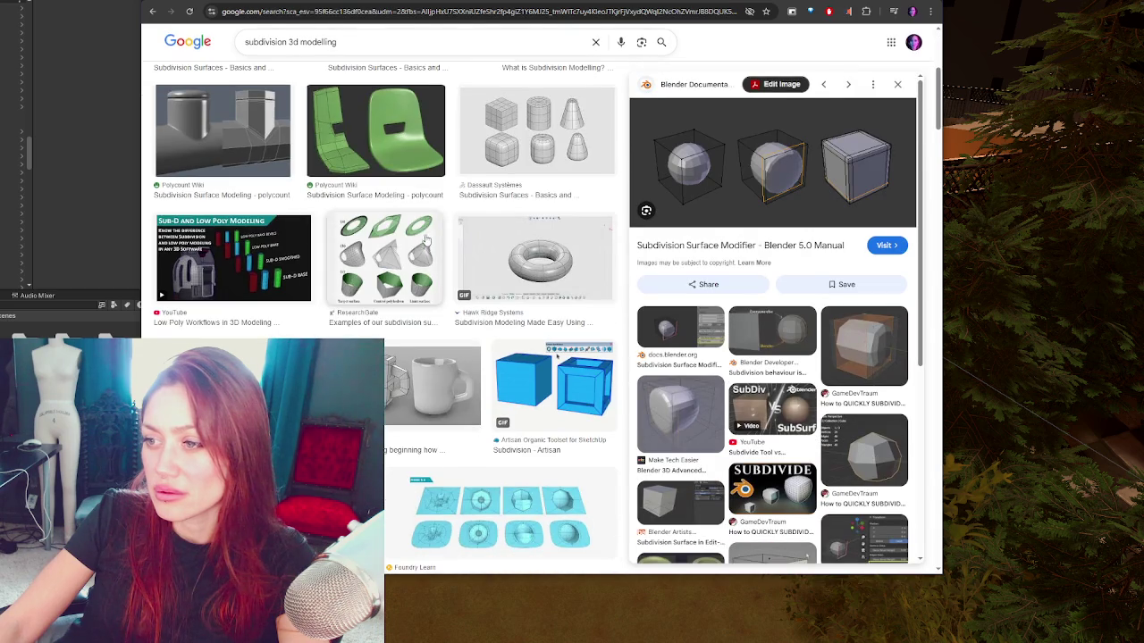
Step: Preview the McNeel Forum subdivided mug image, then go back to the Subdivision surface article
{"action": "left_click", "coordinate": [438, 380]}
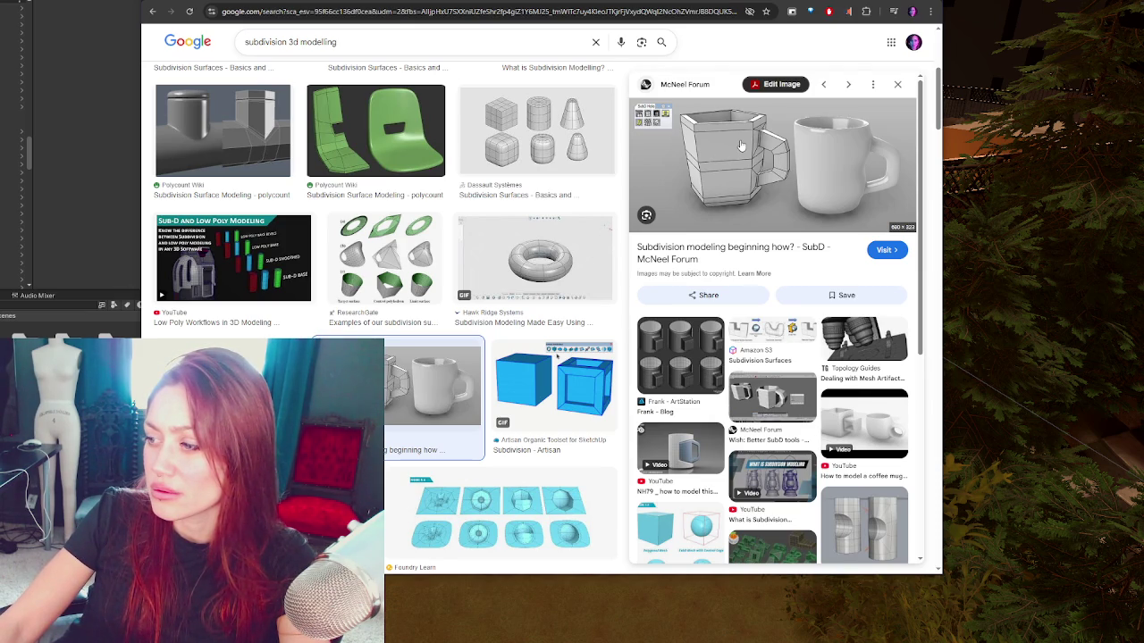
{"action": "key", "text": "alt+Left"}
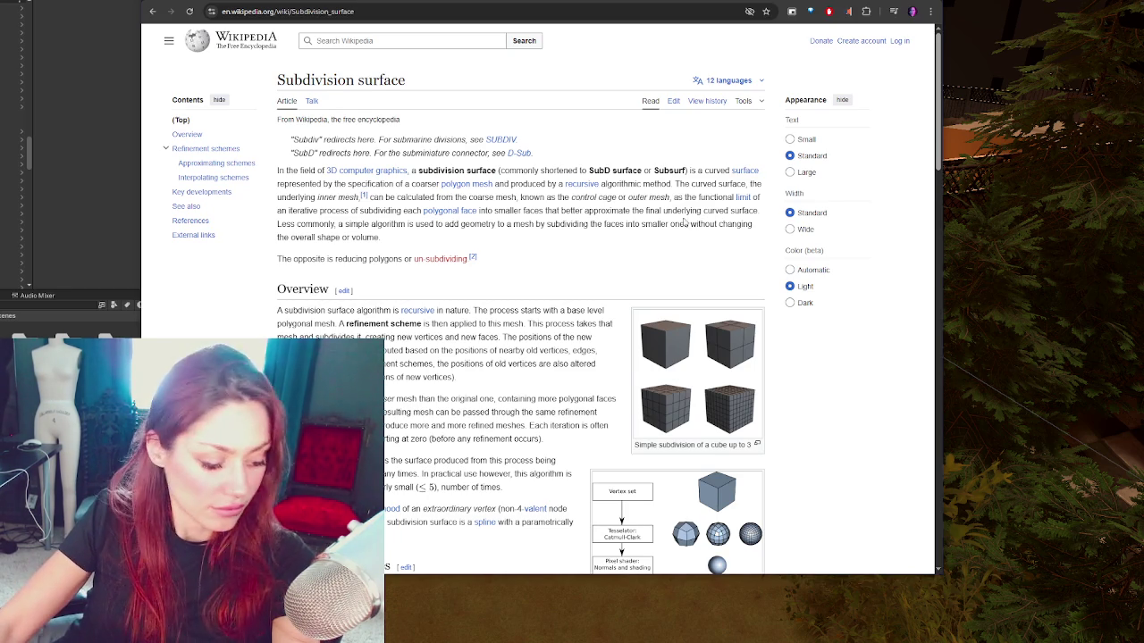
Step: Read down to Interpolating schemes and Key developments, then bring up the NURBS link's menu under See also
{"action": "scroll", "coordinate": [645, 214], "scroll_direction": "down", "scroll_amount": 1}
{"action": "scroll", "coordinate": [645, 214], "scroll_direction": "down", "scroll_amount": 2}
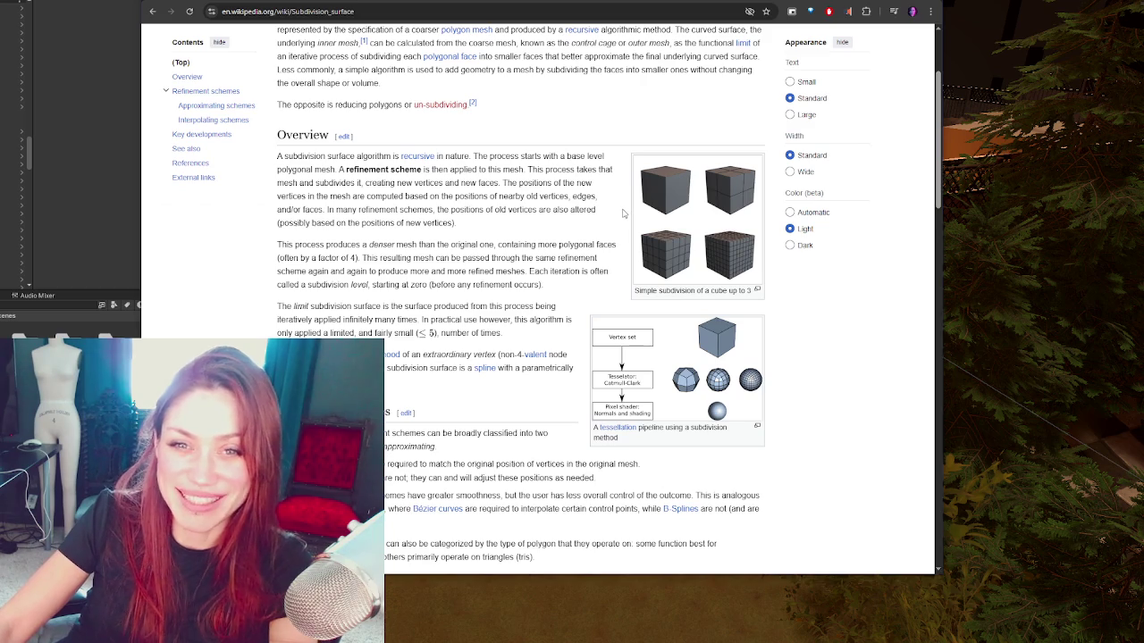
{"action": "scroll", "coordinate": [510, 212], "scroll_direction": "down", "scroll_amount": 1}
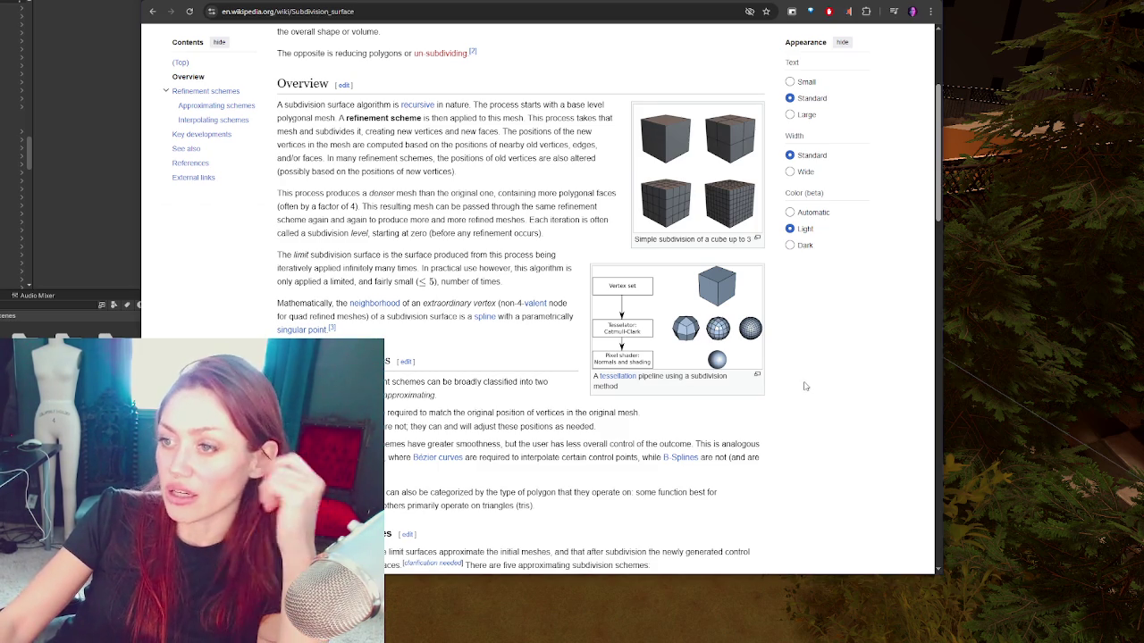
{"action": "scroll", "coordinate": [840, 393], "scroll_direction": "down", "scroll_amount": 3}
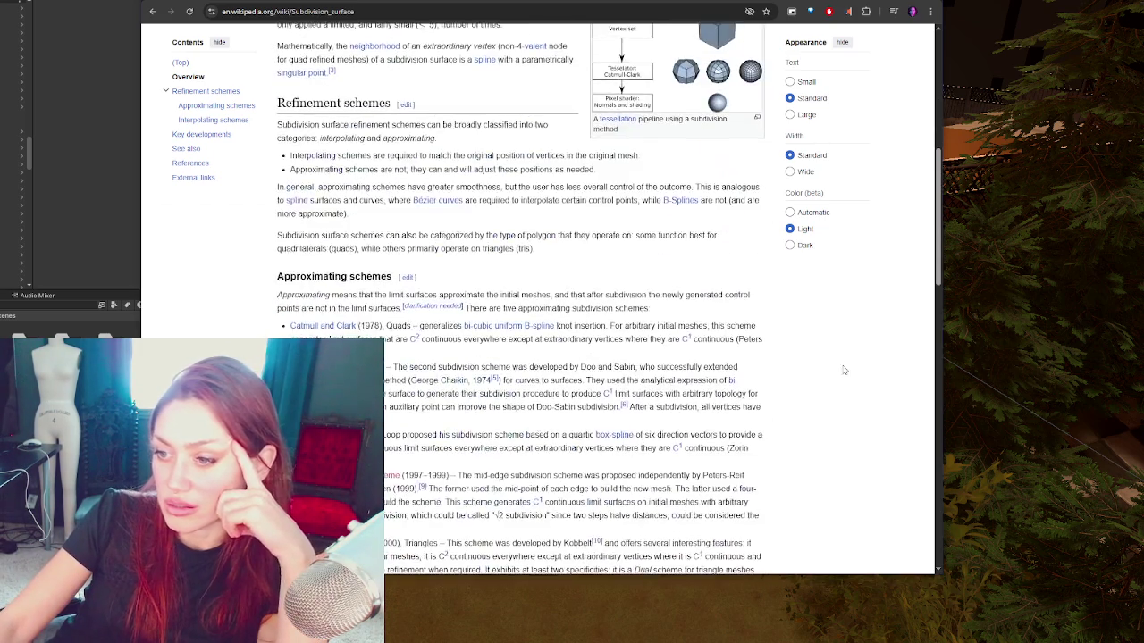
{"action": "scroll", "coordinate": [842, 373], "scroll_direction": "down", "scroll_amount": 8}
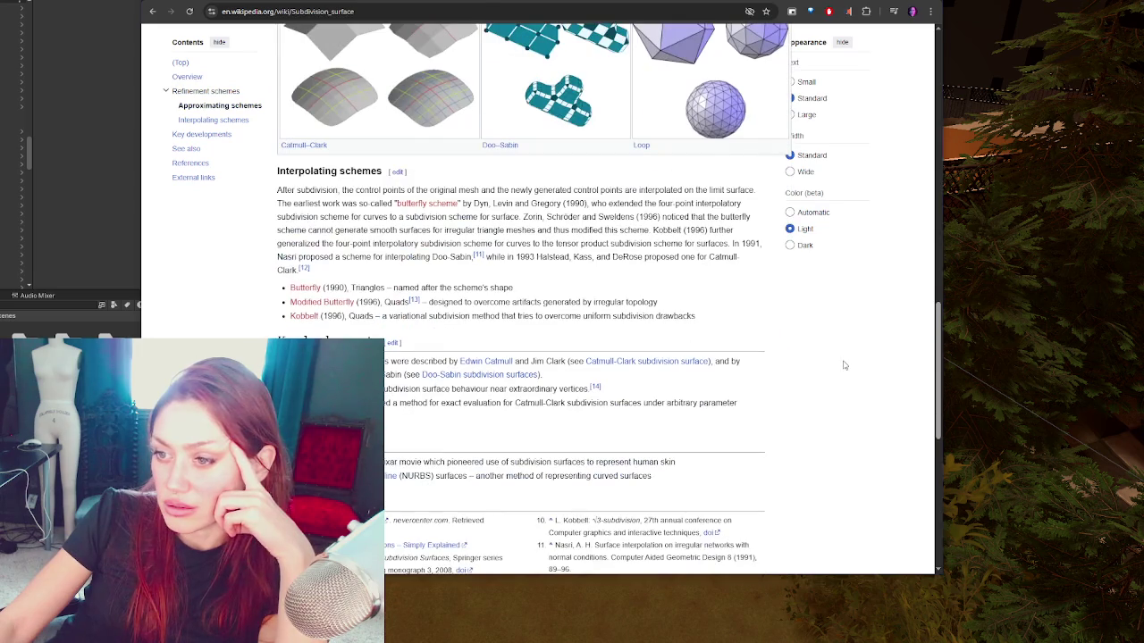
{"action": "scroll", "coordinate": [843, 365], "scroll_direction": "down", "scroll_amount": 3}
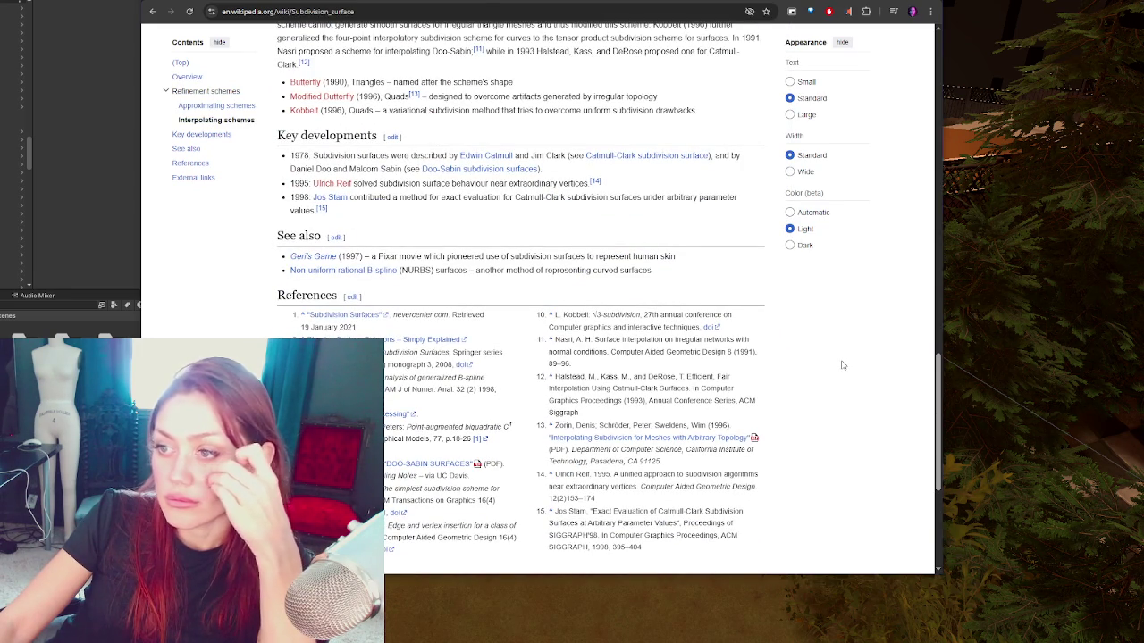
{"action": "scroll", "coordinate": [842, 365], "scroll_direction": "up", "scroll_amount": 2}
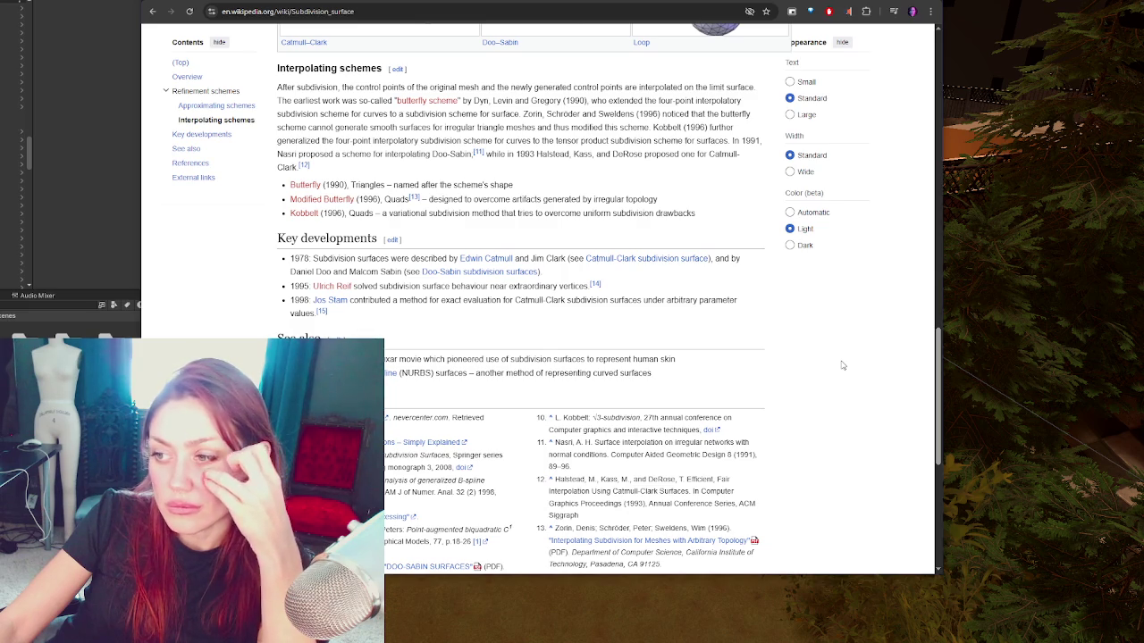
{"action": "right_click", "coordinate": [358, 375]}
Step: Open the Non-uniform rational B-spline article in a new window and skim it
{"action": "left_click", "coordinate": [409, 415]}
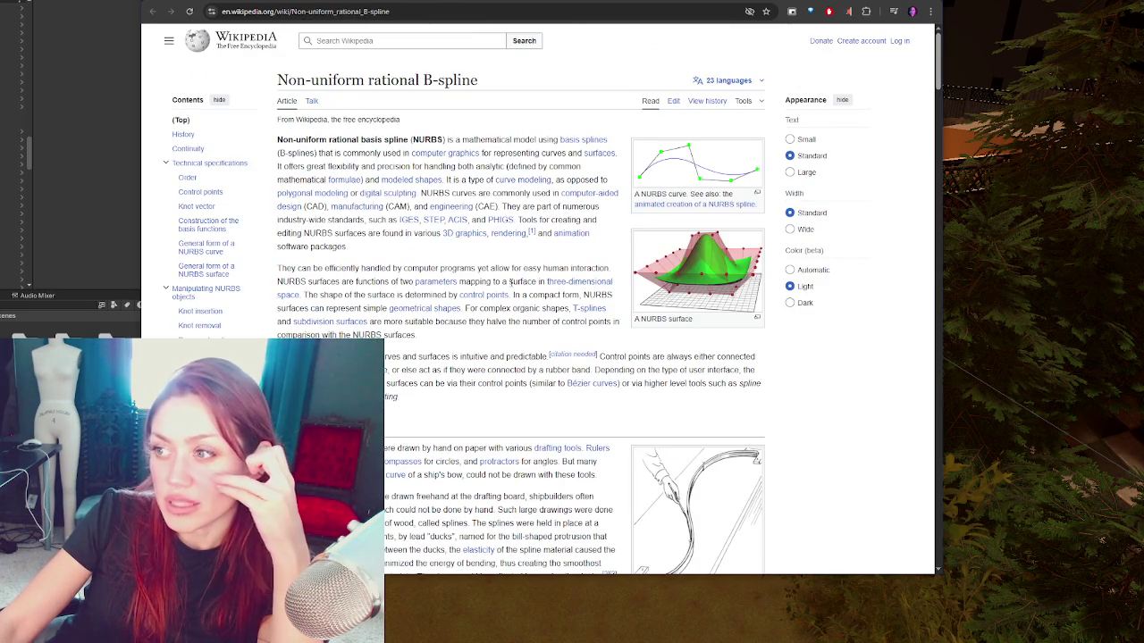
{"action": "scroll", "coordinate": [506, 279], "scroll_direction": "down", "scroll_amount": 1}
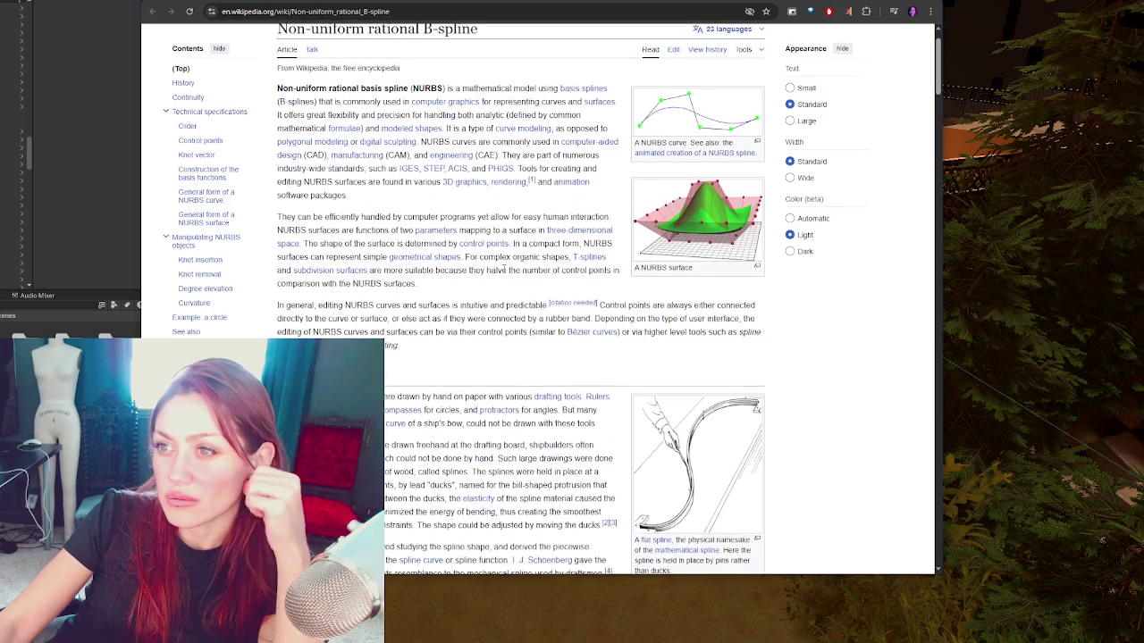
{"action": "scroll", "coordinate": [505, 268], "scroll_direction": "up", "scroll_amount": 1}
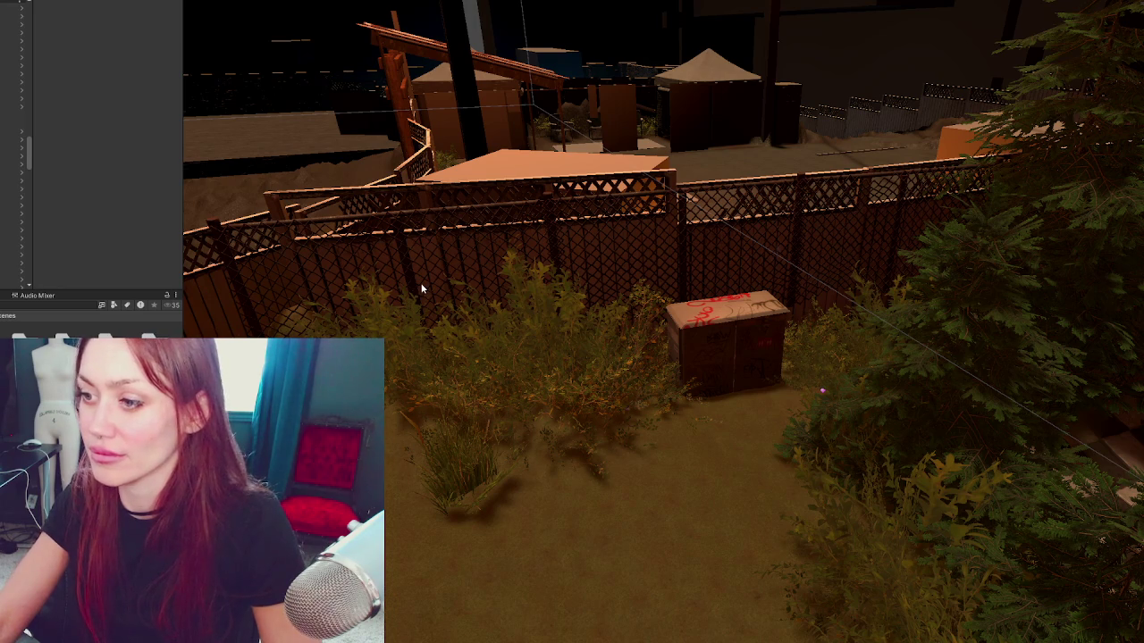
Step: Quit Unity with Alt+F4 so it starts the Application.Shutdown.CleanupEngine shutdown
{"action": "key", "text": "alt+F4"}
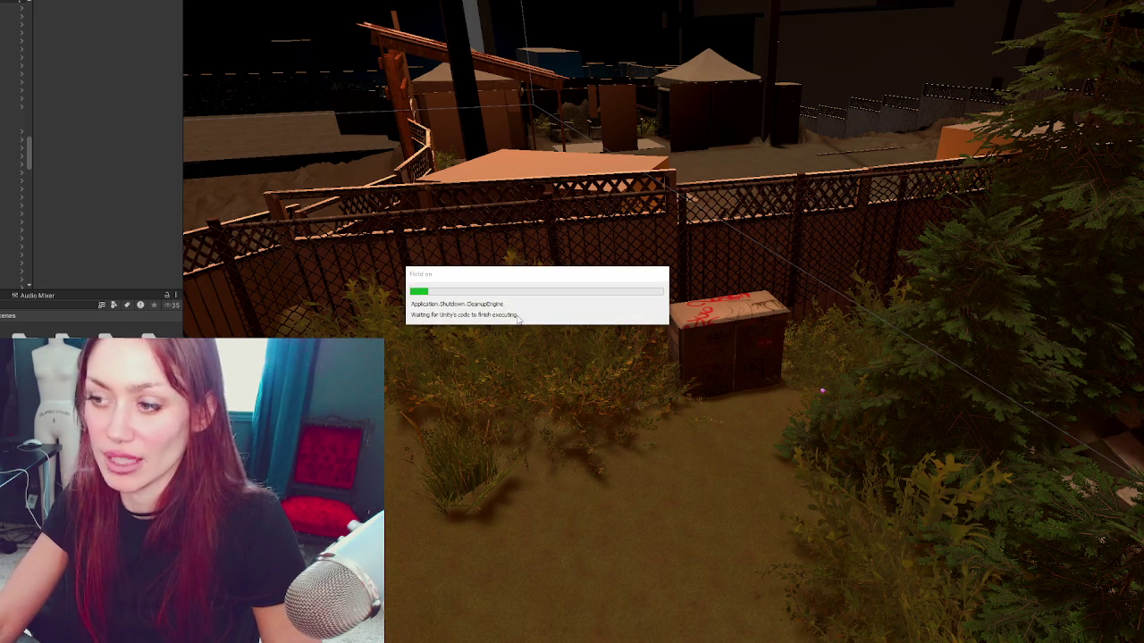